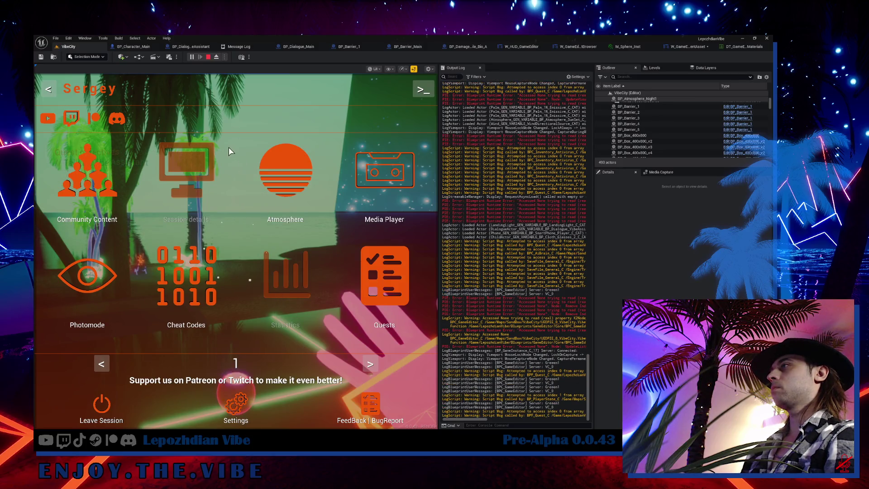
Stop the play session and start a new one from the VibeCity level
{"action": "key", "text": "Escape"}
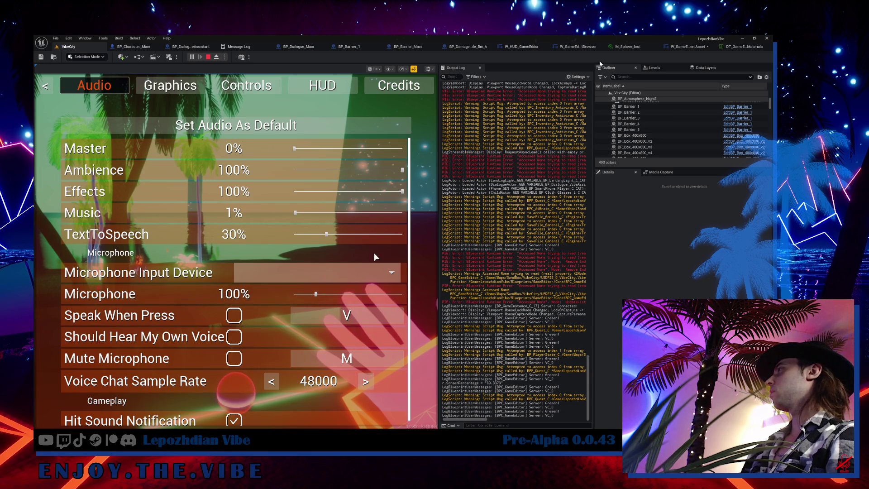
{"action": "key", "text": "Escape"}
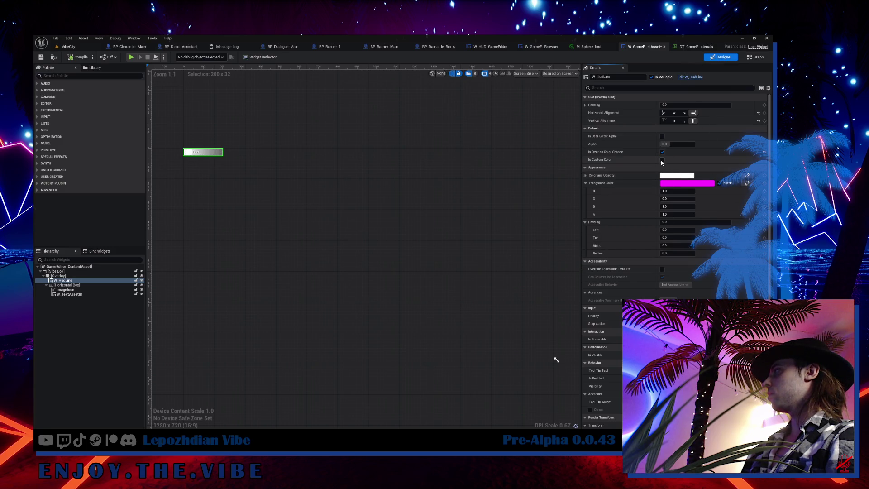
{"action": "left_click", "coordinate": [68, 46]}
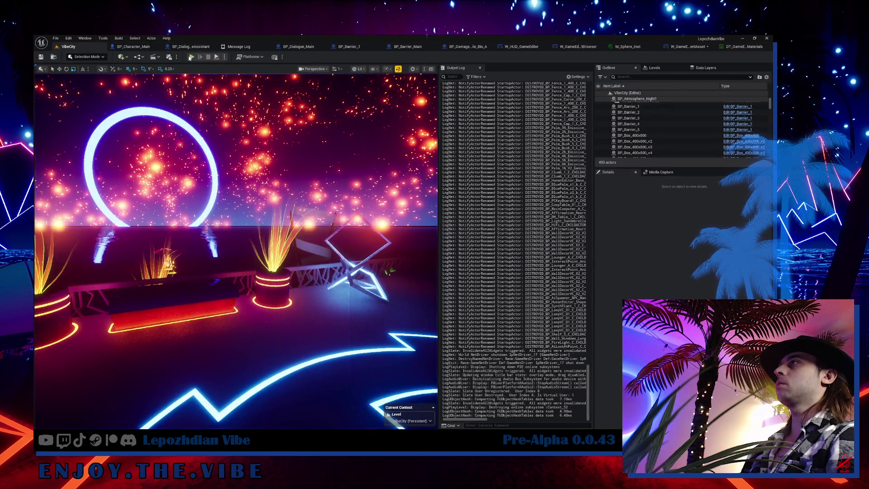
{"action": "left_click", "coordinate": [190, 56]}
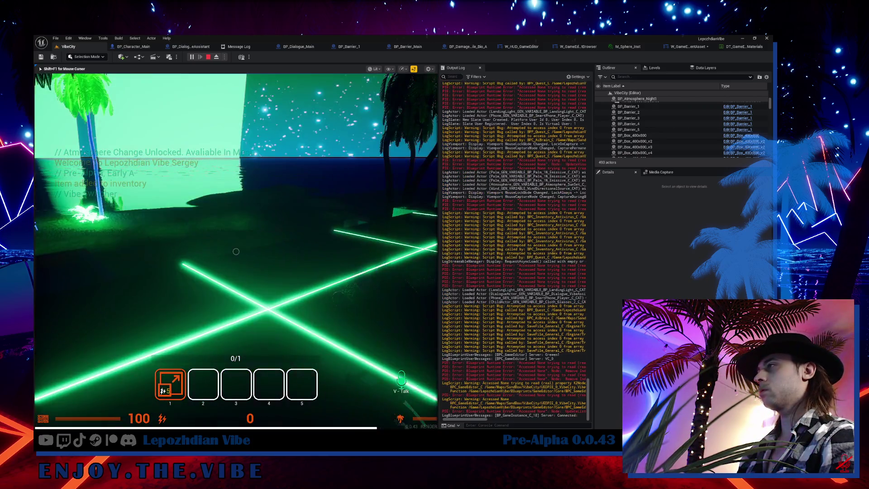
Bring up the in-game Settings Audio page, then go back to the main menu
{"action": "key", "text": "Tab"}
{"action": "left_click", "coordinate": [242, 401]}
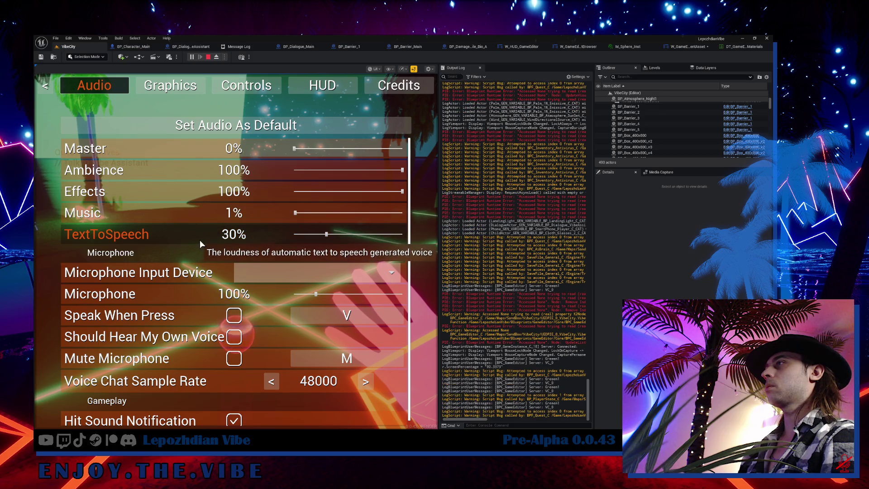
{"action": "key", "text": "Escape"}
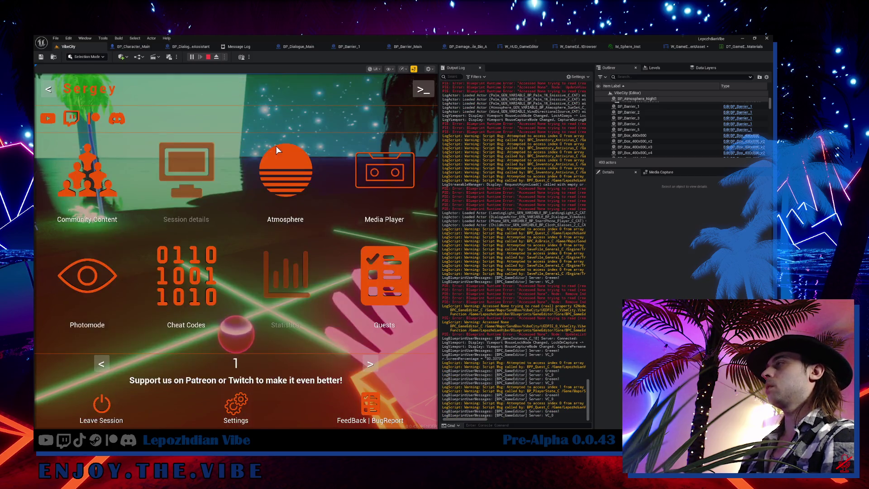
Load the Steam > Pinky preset in Settings > HUD > HUD Layout
{"action": "left_click", "coordinate": [236, 410]}
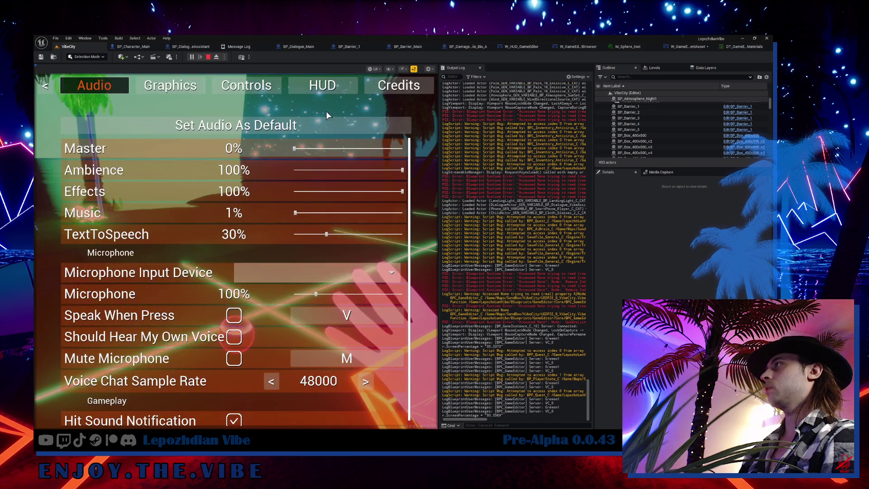
{"action": "left_click", "coordinate": [321, 88]}
{"action": "left_click", "coordinate": [323, 124]}
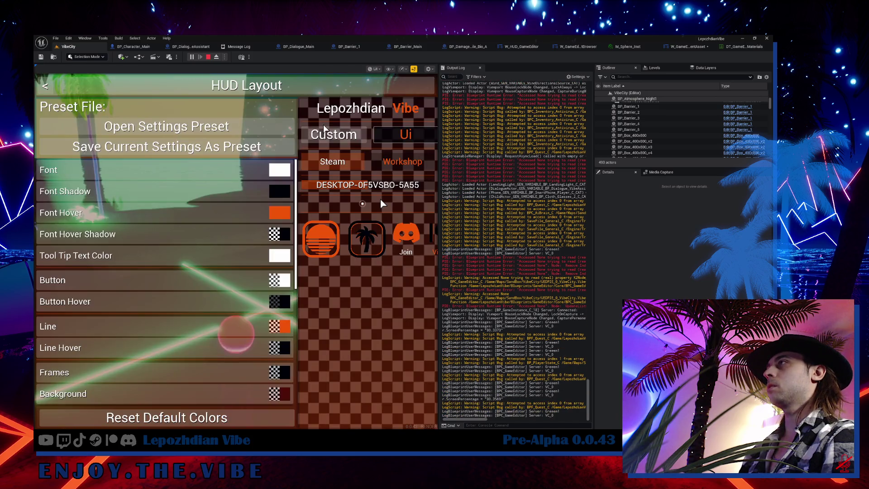
{"action": "left_click", "coordinate": [222, 130]}
{"action": "left_click", "coordinate": [248, 160]}
{"action": "left_click", "coordinate": [245, 161]}
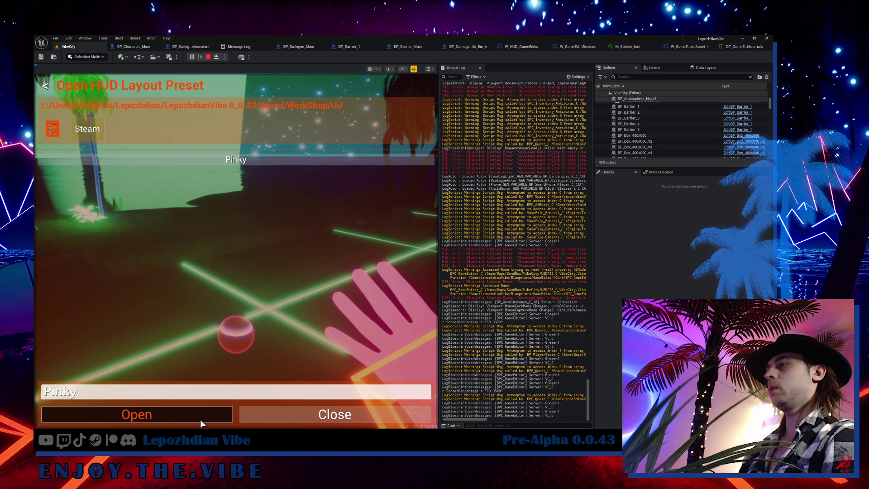
{"action": "left_click", "coordinate": [199, 416]}
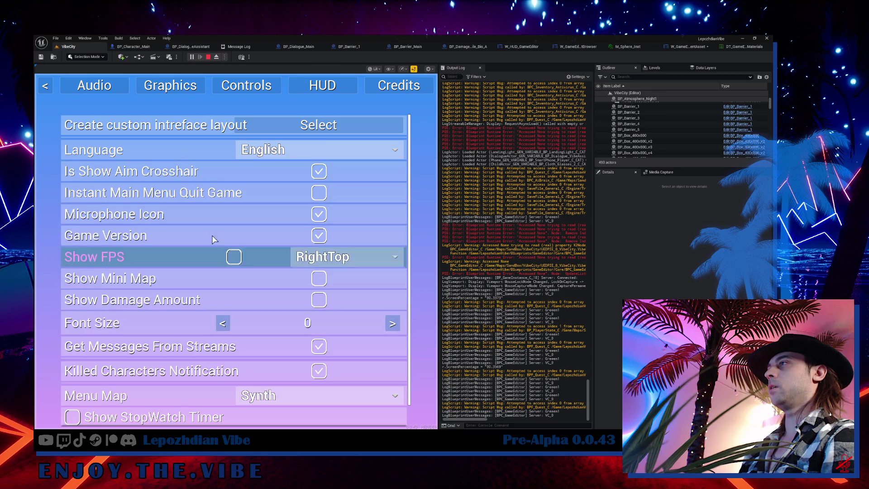
Go back to the main menu's next page and launch the Vibe Editor
{"action": "key", "text": "Escape"}
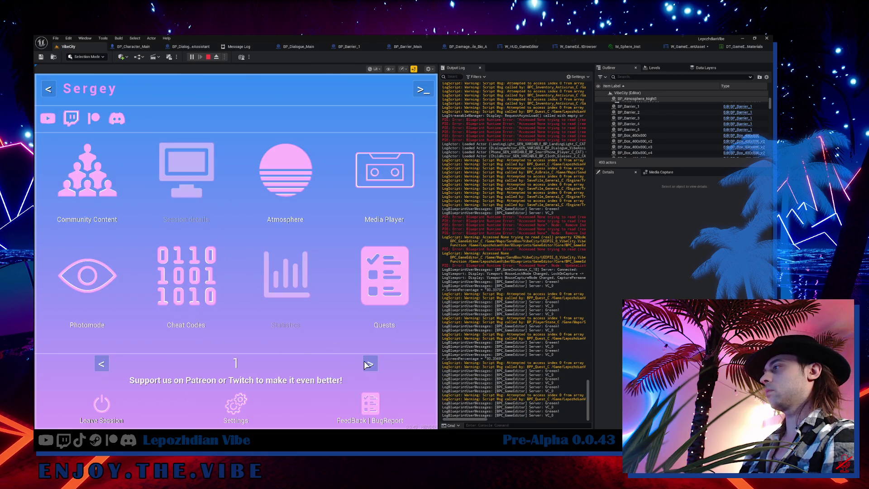
{"action": "left_click", "coordinate": [369, 364]}
{"action": "left_click", "coordinate": [340, 277]}
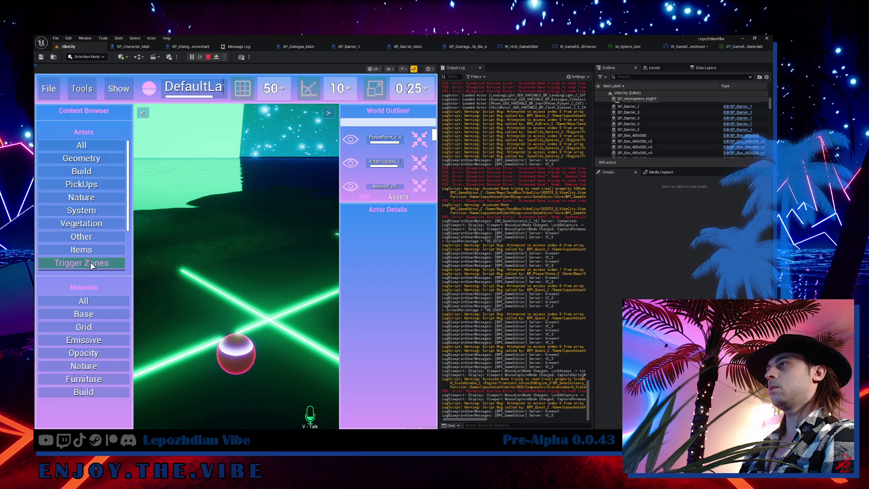
List all materials in the in-game editor and scroll through them
{"action": "left_click", "coordinate": [96, 298]}
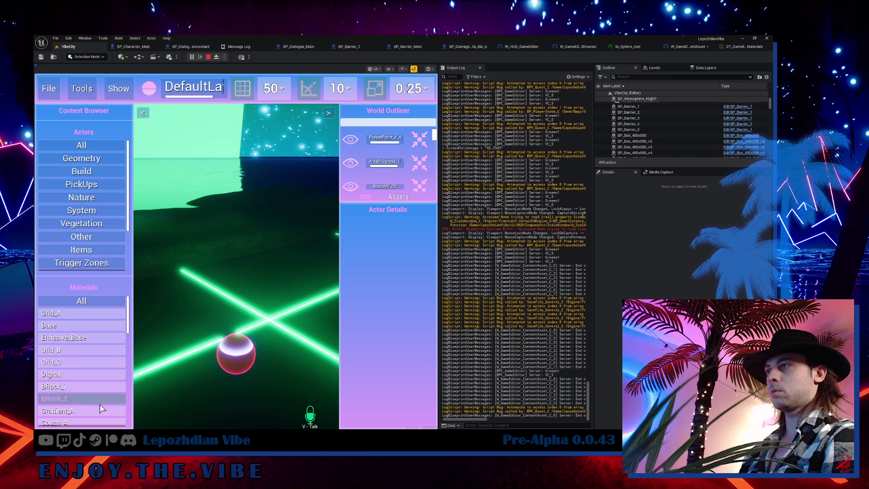
{"action": "scroll", "coordinate": [107, 362], "scroll_direction": "down", "scroll_amount": 5}
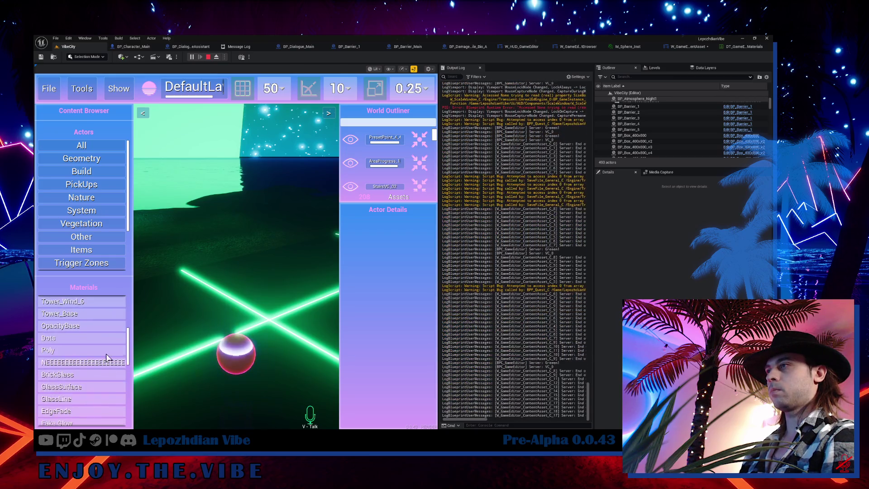
{"action": "scroll", "coordinate": [106, 357], "scroll_direction": "down", "scroll_amount": 8}
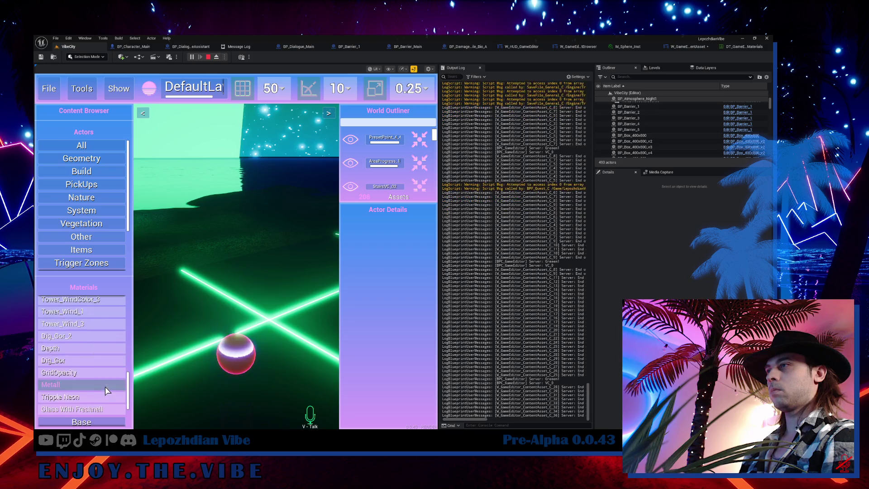
{"action": "scroll", "coordinate": [105, 388], "scroll_direction": "up", "scroll_amount": 4}
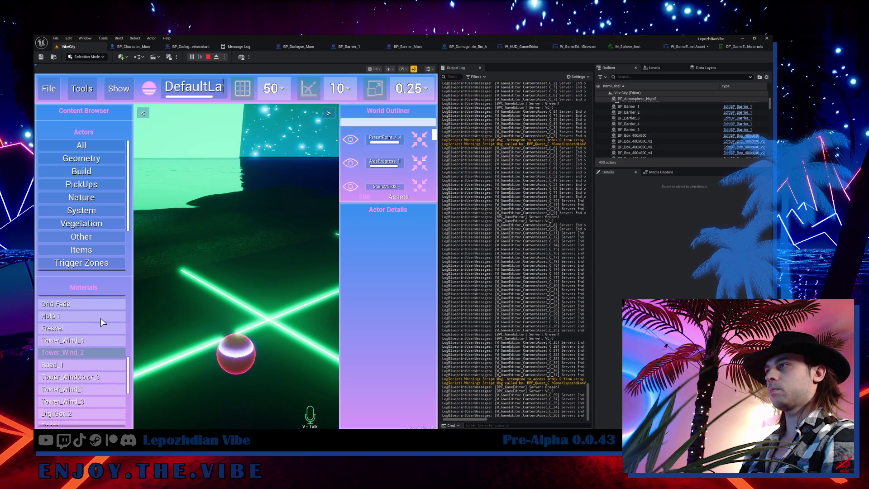
{"action": "scroll", "coordinate": [101, 318], "scroll_direction": "up", "scroll_amount": 10}
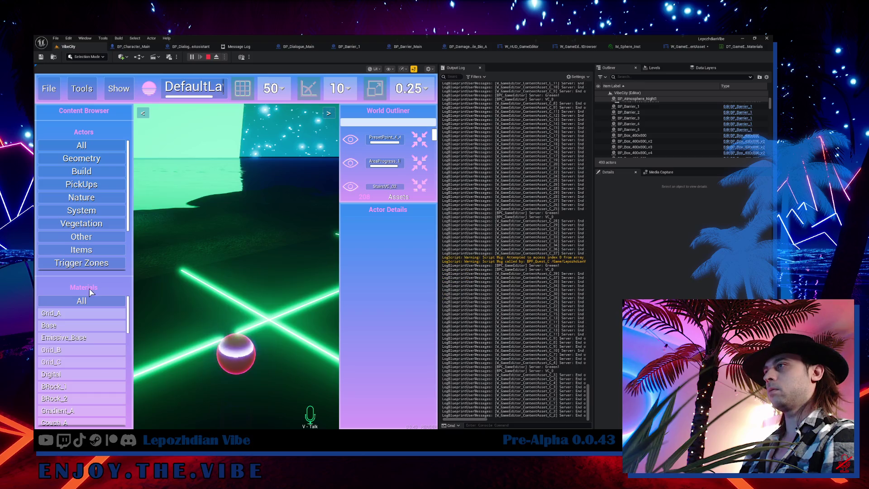
Browse the full actor list, select Box_400x802 in the level, and stop PIE
{"action": "left_click", "coordinate": [83, 146]}
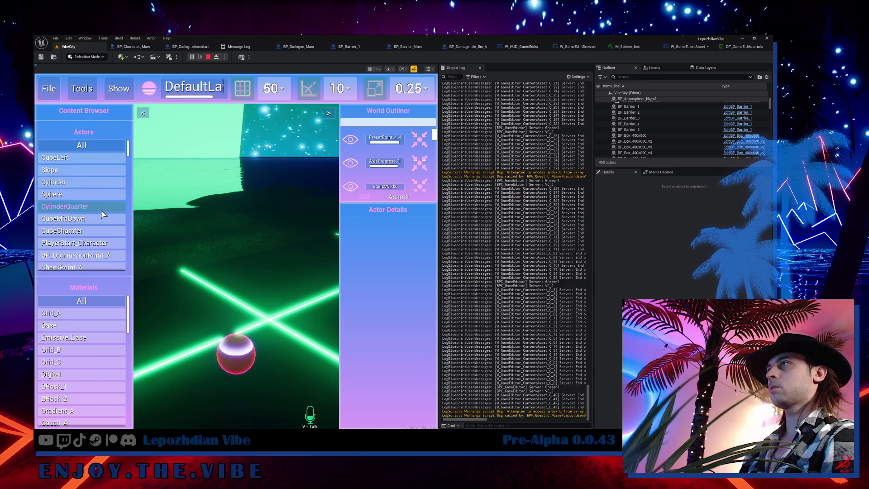
{"action": "scroll", "coordinate": [108, 212], "scroll_direction": "down", "scroll_amount": 10}
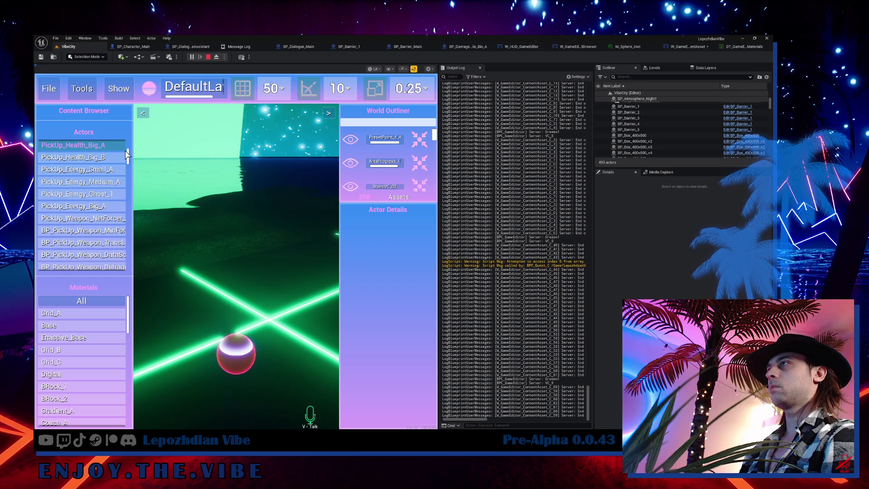
{"action": "left_click_drag", "start_coordinate": [129, 158], "coordinate": [131, 227]}
{"action": "scroll", "coordinate": [109, 359], "scroll_direction": "down", "scroll_amount": 1}
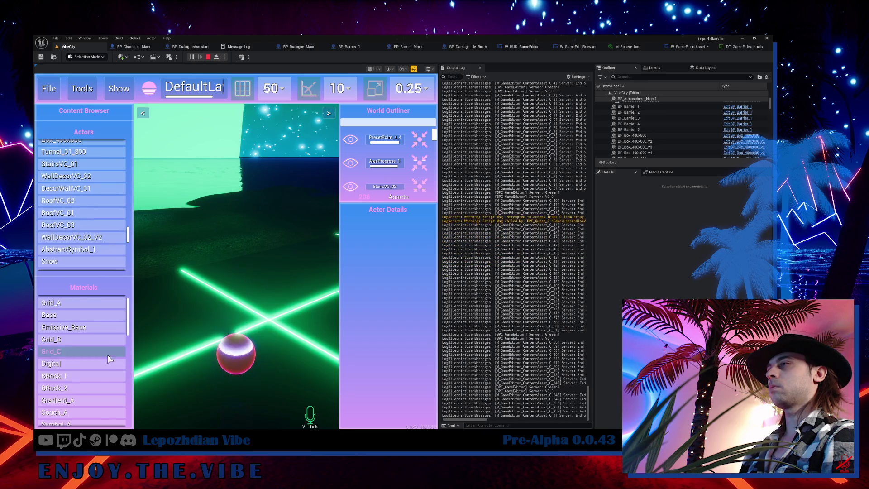
{"action": "scroll", "coordinate": [108, 359], "scroll_direction": "down", "scroll_amount": 3}
{"action": "left_click", "coordinate": [265, 259]}
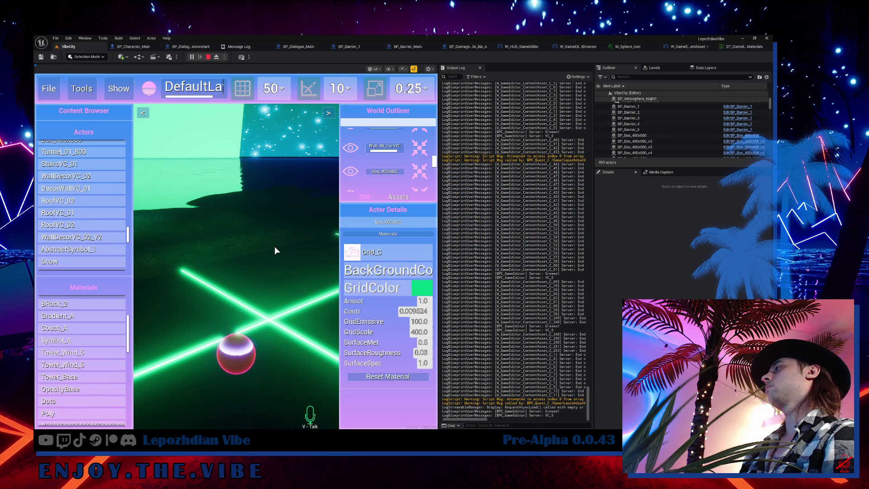
{"action": "key", "text": "Escape"}
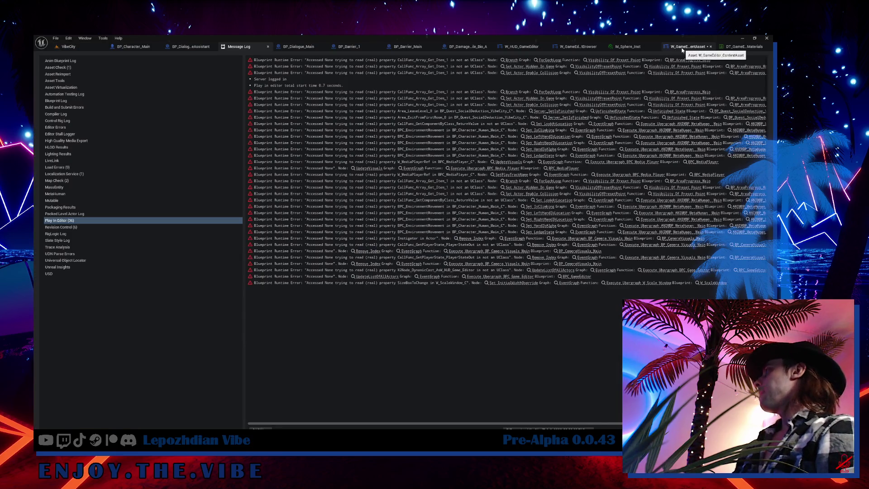
From the VibeCity Content Drawer, search 'settings audio' and open W_AudioSettings
{"action": "left_click", "coordinate": [682, 47]}
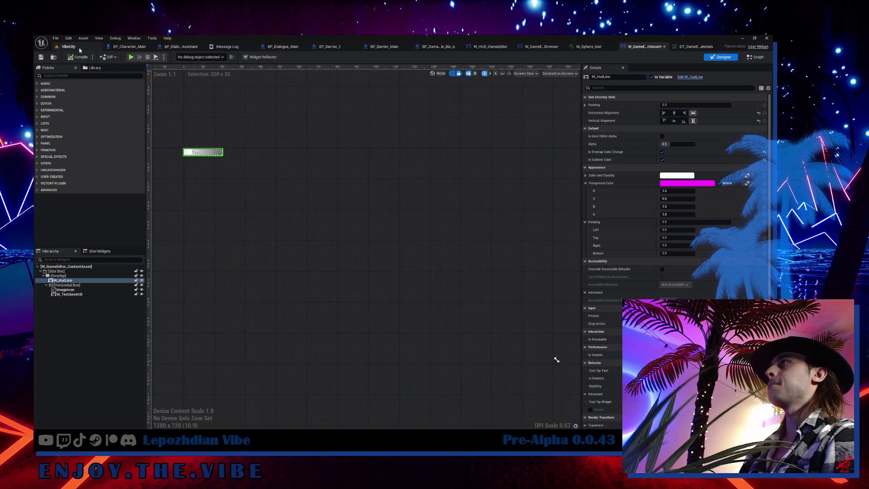
{"action": "left_click", "coordinate": [80, 49]}
{"action": "key", "text": "ctrl+space"}
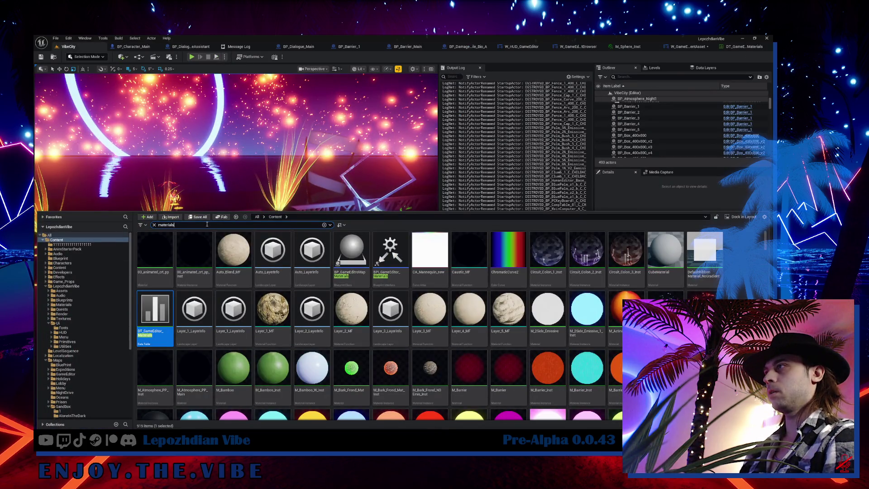
{"action": "key", "text": "ctrl+a"}
{"action": "type", "text": "ttings"}
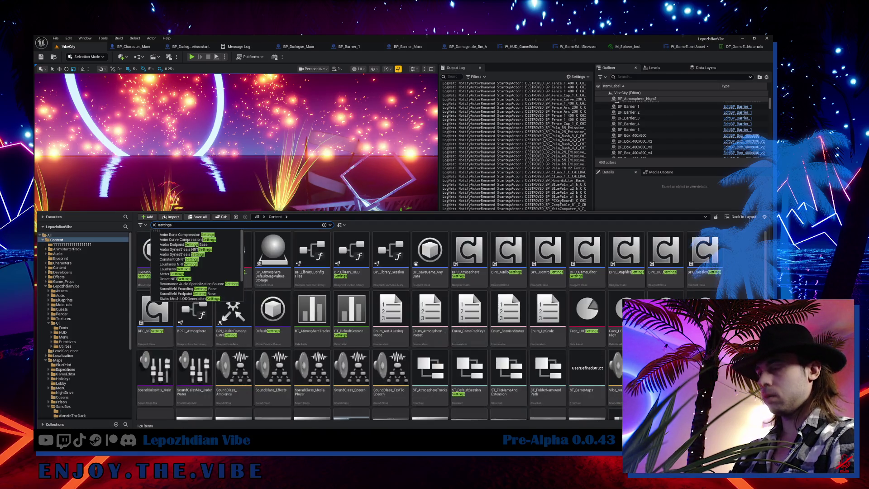
{"action": "type", "text": " audio"}
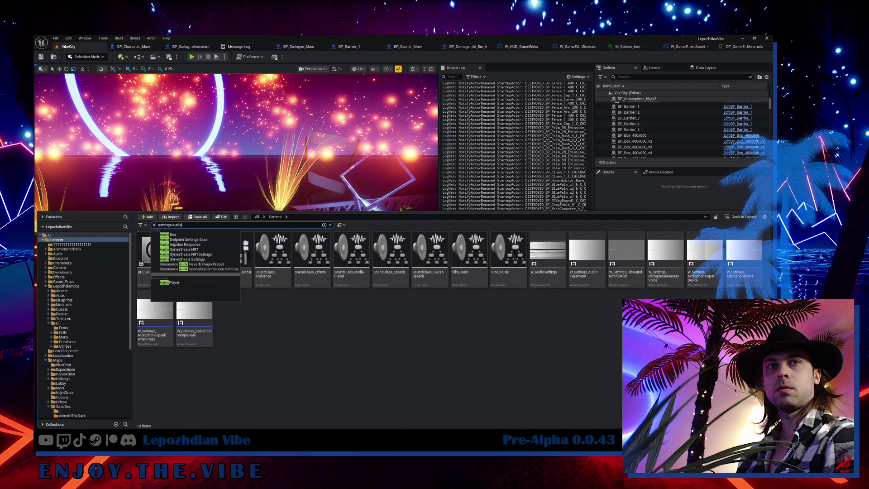
{"action": "key", "text": "Escape"}
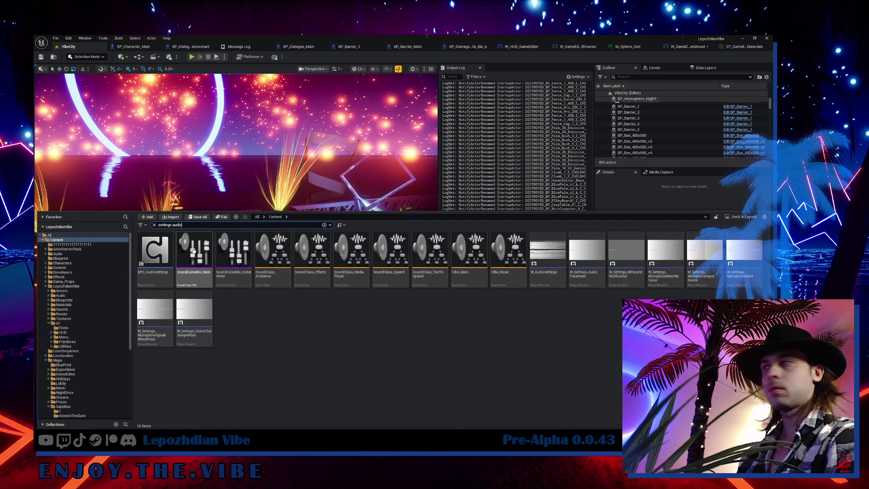
{"action": "double_click", "coordinate": [549, 284]}
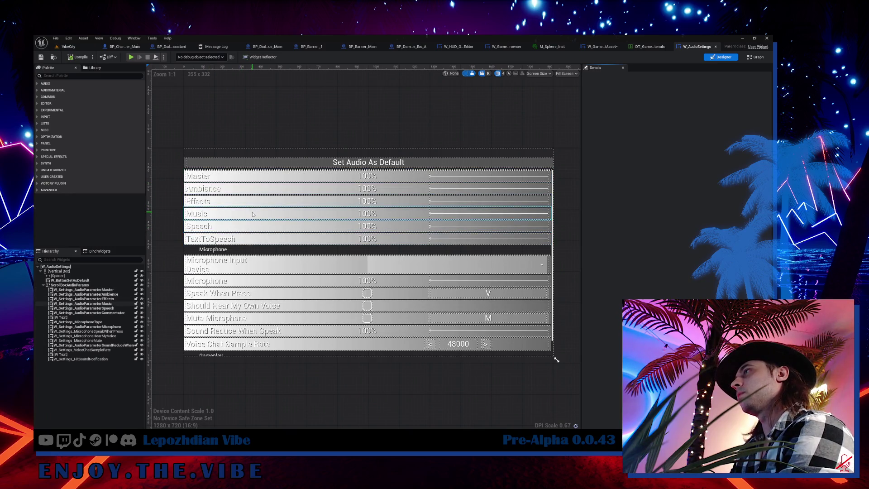
Open W_Settings_AudioParameter from the Music volume row and select its W_HudLine
{"action": "left_click", "coordinate": [249, 213]}
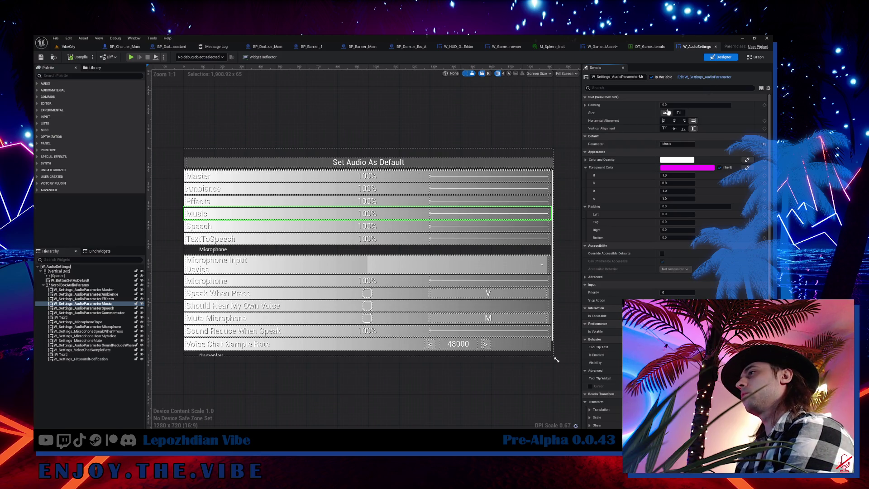
{"action": "double_click", "coordinate": [81, 304]}
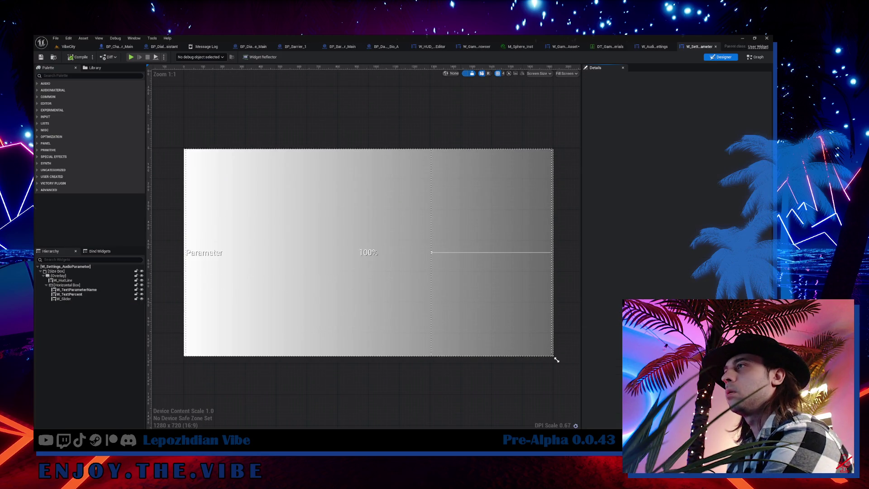
{"action": "left_click", "coordinate": [77, 280]}
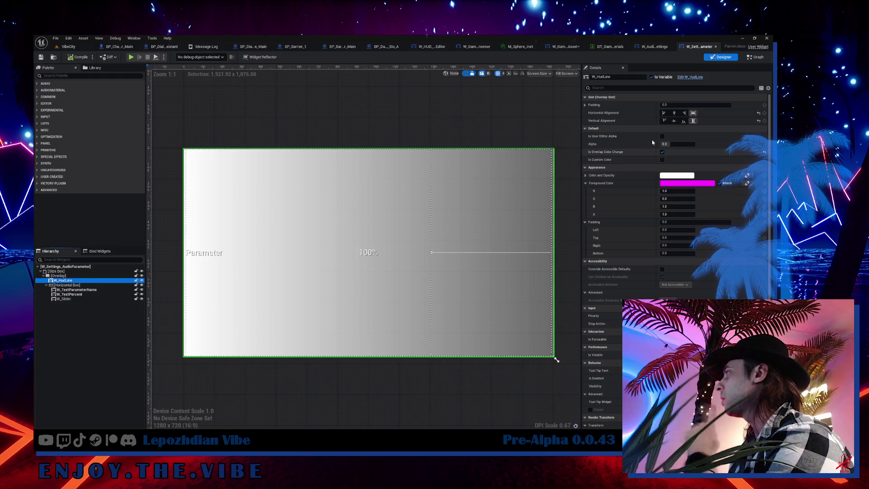
Uncheck Is Custom Color on W_HudLine in W_GameEditor_ContentAsset
{"action": "left_click", "coordinate": [646, 47]}
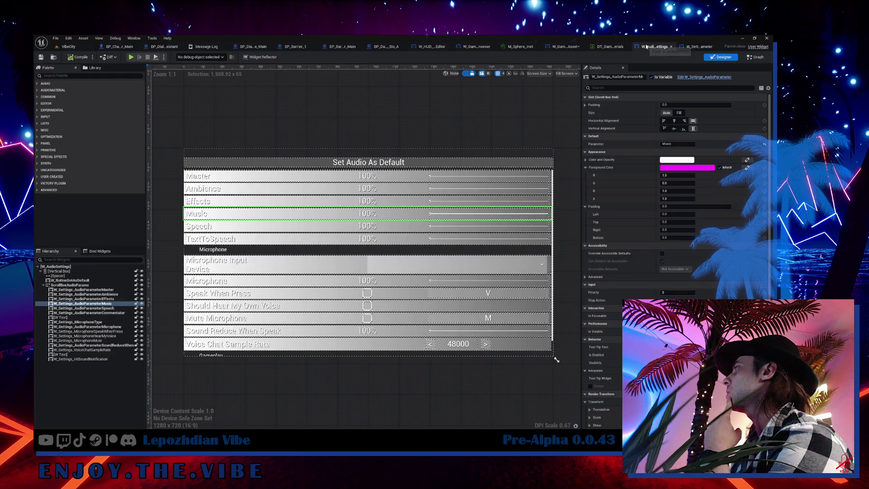
{"action": "left_click", "coordinate": [566, 47]}
{"action": "left_click", "coordinate": [663, 161]}
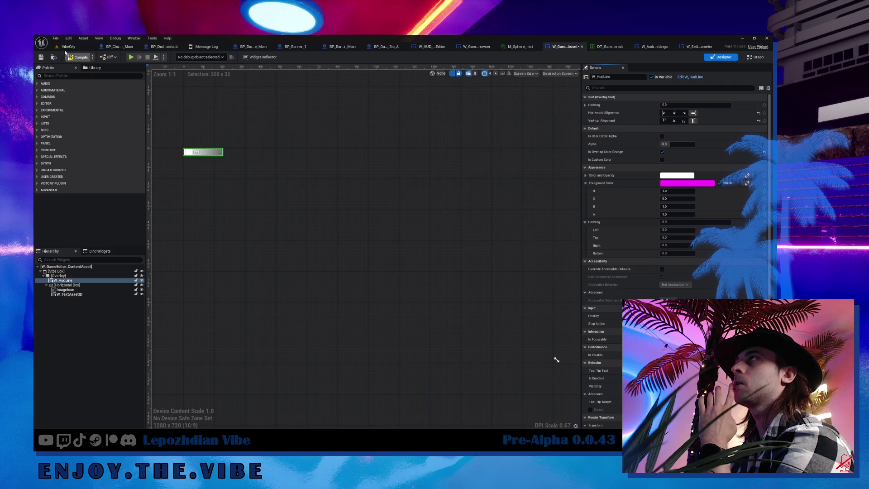
Save all modified assets with File > Save All
{"action": "left_click", "coordinate": [68, 47]}
{"action": "left_click", "coordinate": [55, 38]}
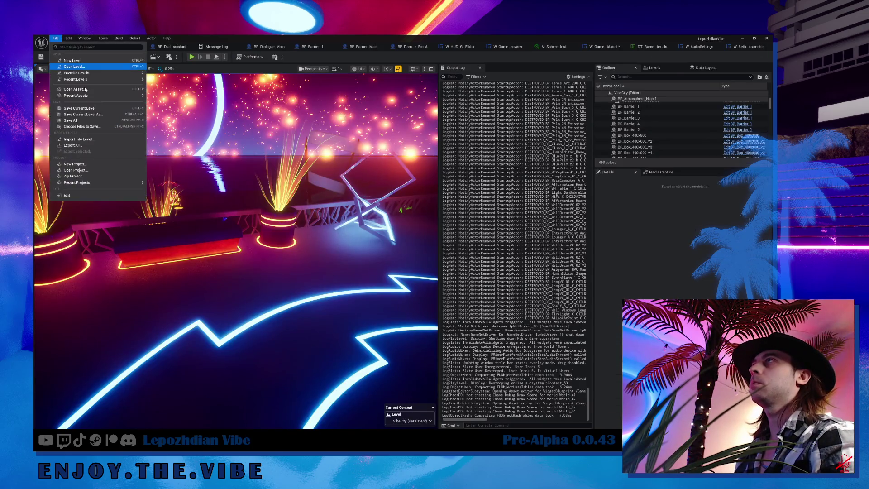
{"action": "left_click", "coordinate": [84, 121]}
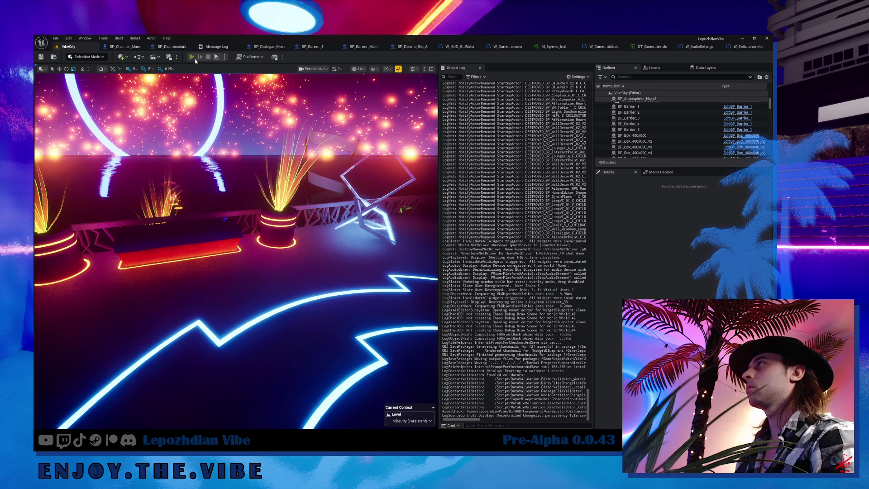
Start a play session, clear the Output Log, and check the in-game Settings screen
{"action": "key", "text": "alt+p"}
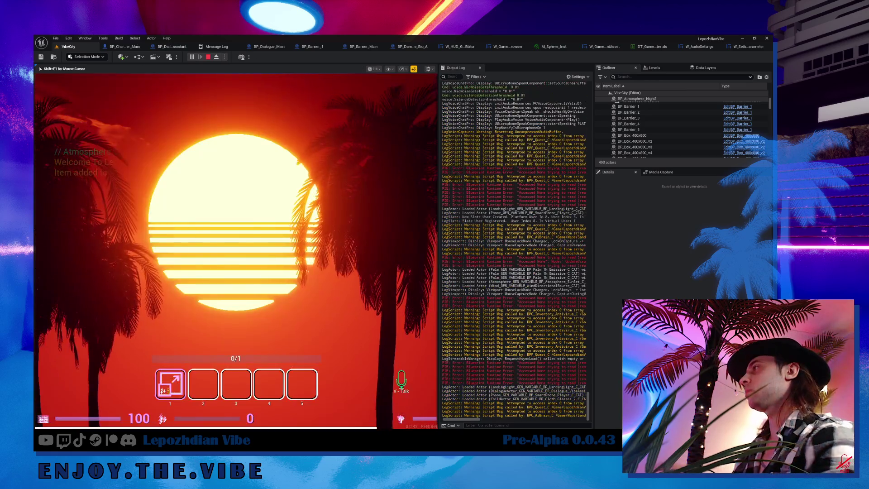
{"action": "key", "text": "shift+F1"}
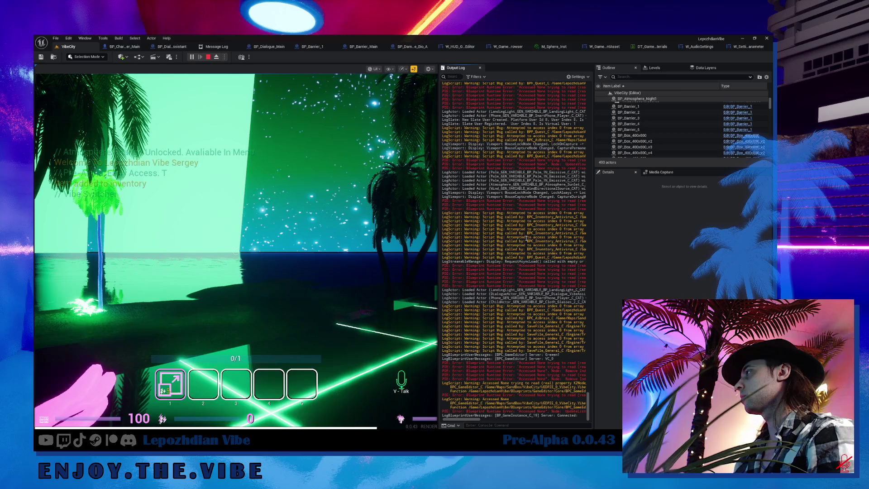
{"action": "right_click", "coordinate": [527, 241]}
{"action": "left_click", "coordinate": [533, 244]}
{"action": "left_click", "coordinate": [317, 300]}
{"action": "key", "text": "Tab"}
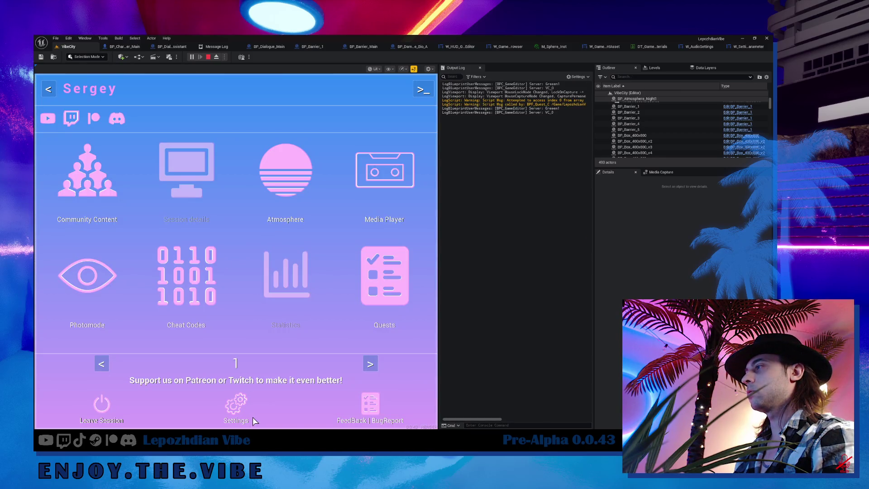
{"action": "left_click", "coordinate": [238, 413]}
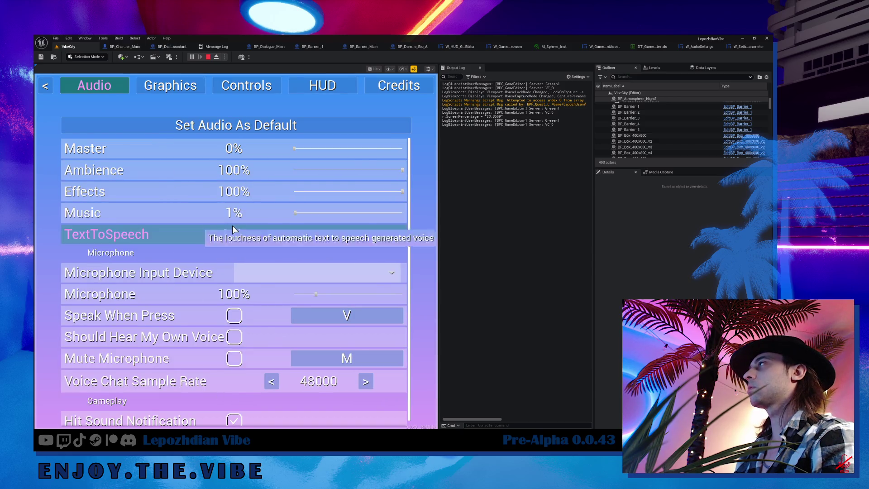
{"action": "key", "text": "Escape"}
In the Vibe Editor, list Actors and Materials, then stop PIE and return to W_GameEditor_ContentAsset
{"action": "key", "text": "Tab"}
{"action": "key", "text": "Tab"}
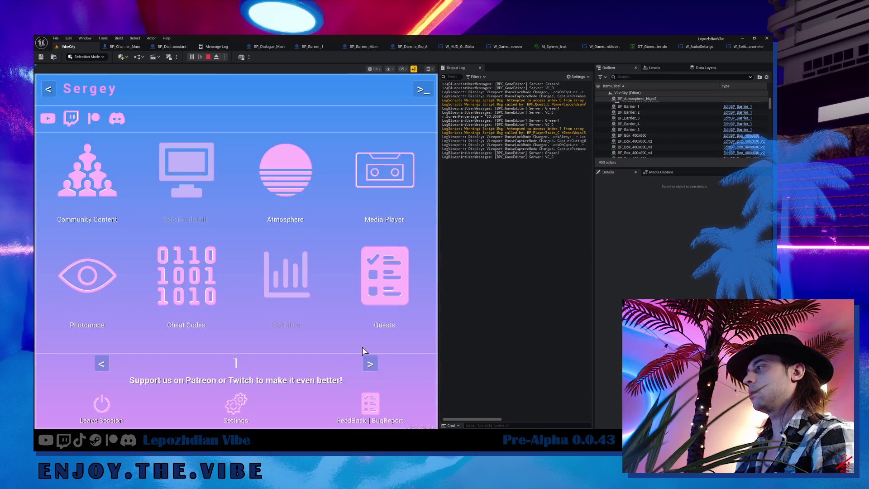
{"action": "left_click", "coordinate": [370, 363]}
{"action": "left_click", "coordinate": [335, 277]}
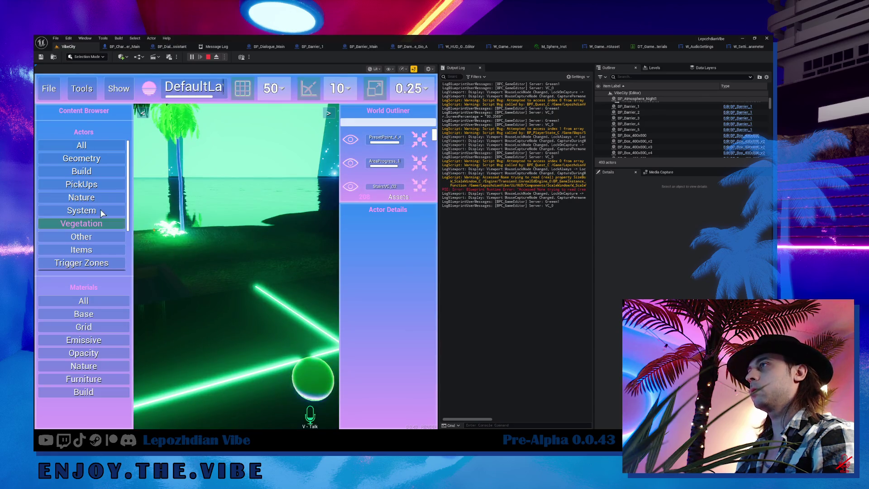
{"action": "left_click", "coordinate": [86, 145]}
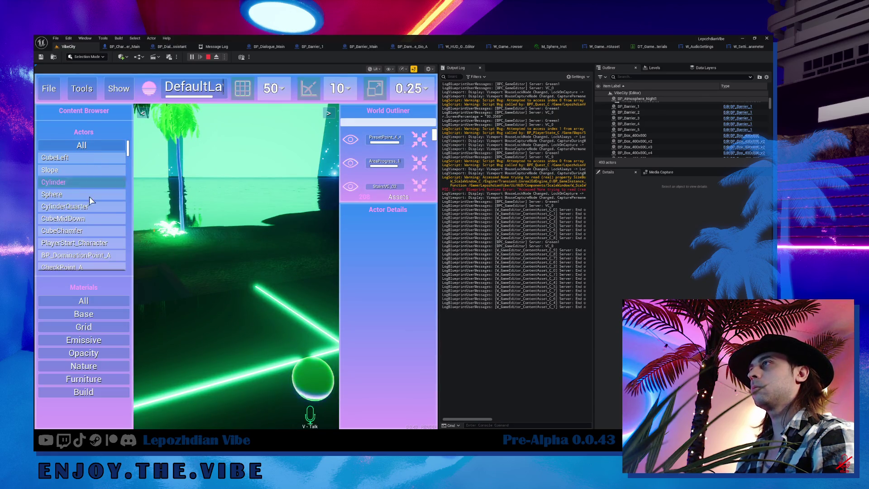
{"action": "left_click", "coordinate": [90, 149]}
{"action": "left_click", "coordinate": [106, 301]}
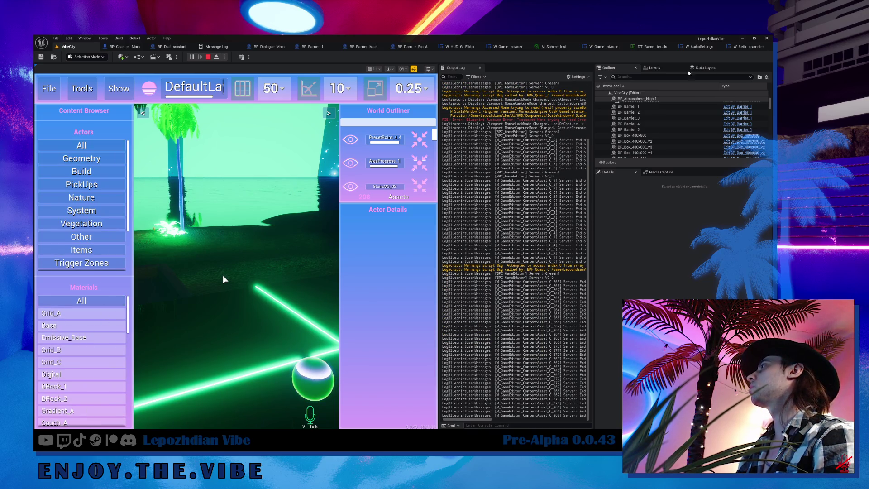
{"action": "key", "text": "Escape"}
{"action": "left_click", "coordinate": [605, 46]}
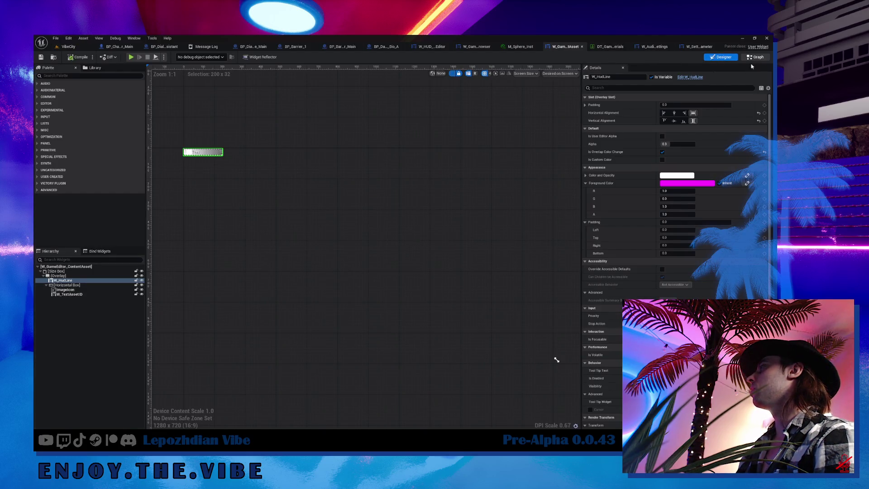
View W_GameEditor_ContentAsset's EventGraph, then switch to the Obsidian notes
{"action": "key", "text": "ctrl+shift+g"}
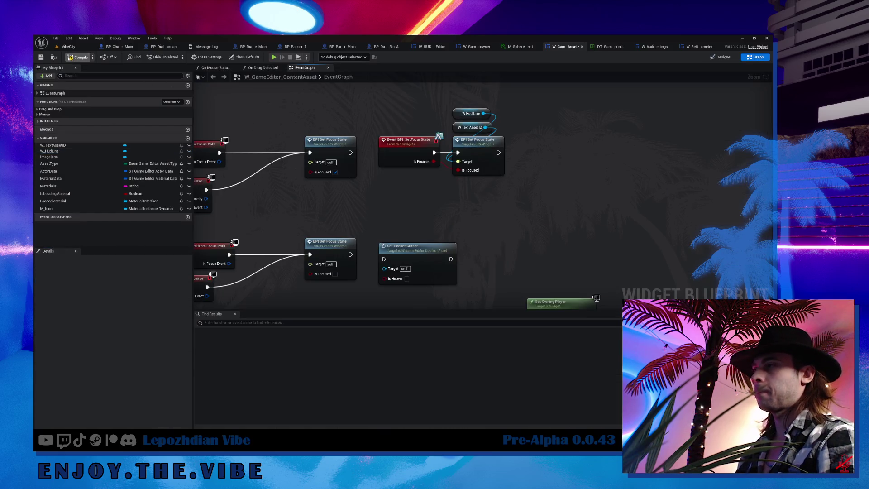
{"action": "key", "text": "alt+Tab"}
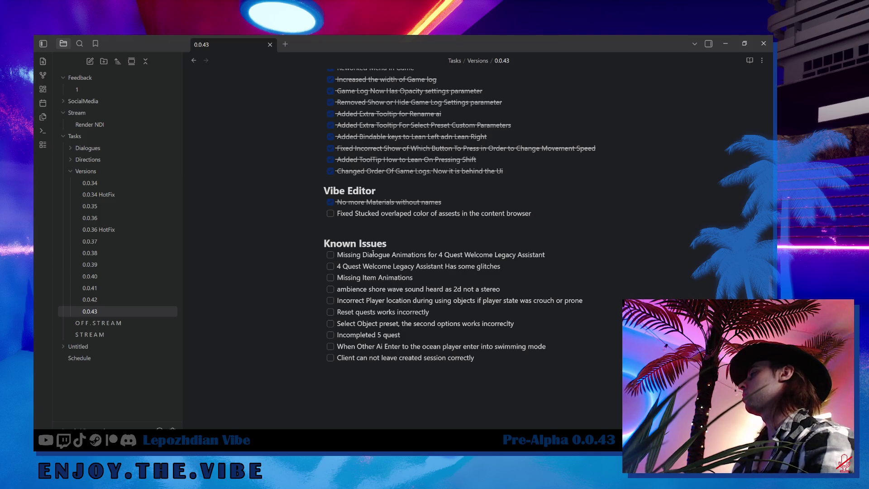
Tick the 'Fixed Stucked overlaped color' content browser task in the 0.0.43 notes
{"action": "left_click", "coordinate": [330, 213]}
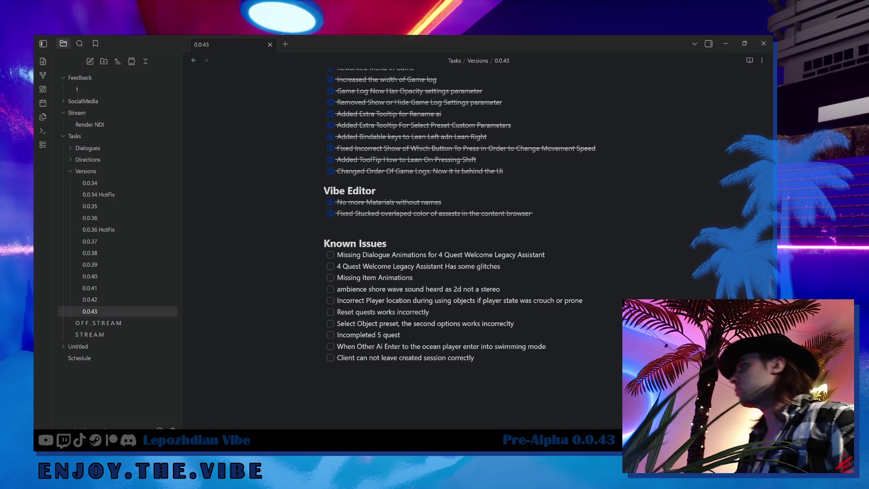
{"action": "scroll", "coordinate": [515, 287], "scroll_direction": "up", "scroll_amount": 10}
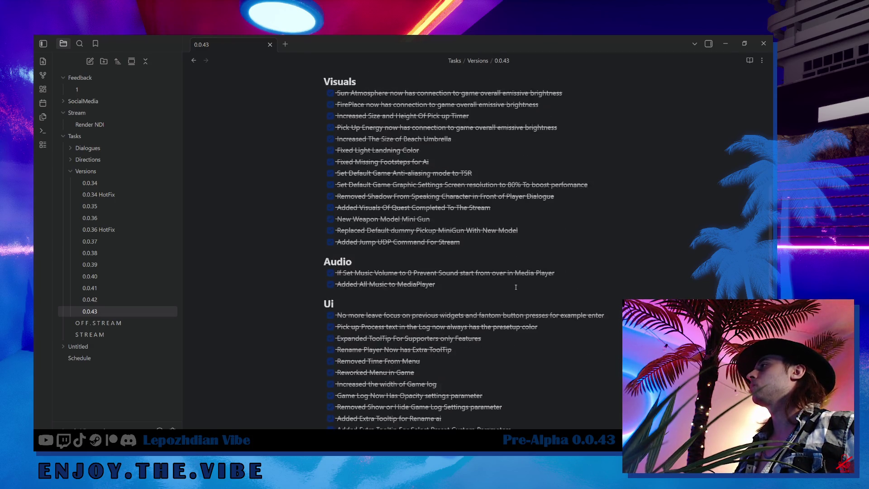
{"action": "scroll", "coordinate": [515, 287], "scroll_direction": "up", "scroll_amount": 4}
{"action": "scroll", "coordinate": [515, 287], "scroll_direction": "down", "scroll_amount": 5}
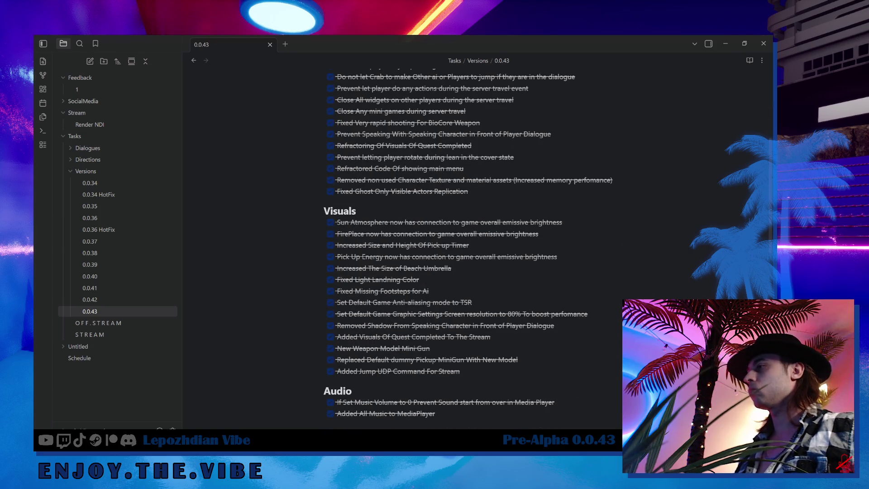
Scroll through the note and select both Vibe Editor task lines
{"action": "mouse_move", "coordinate": [211, 439]}
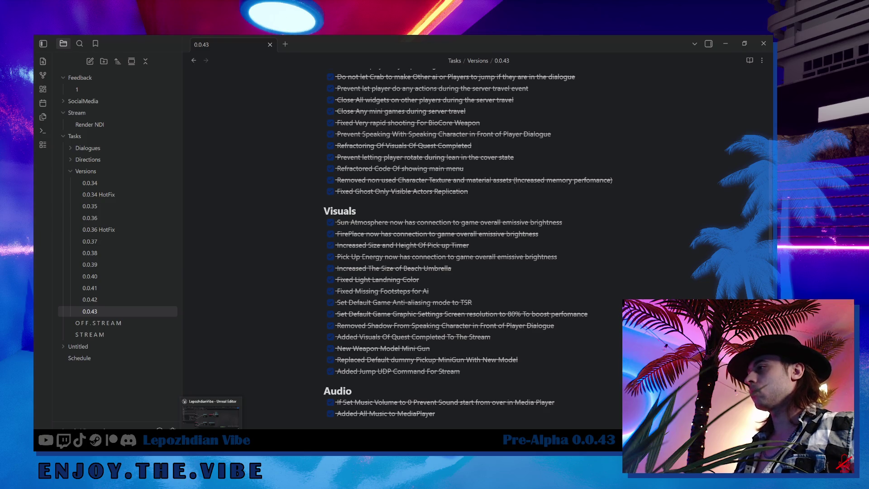
{"action": "scroll", "coordinate": [466, 342], "scroll_direction": "down", "scroll_amount": 8}
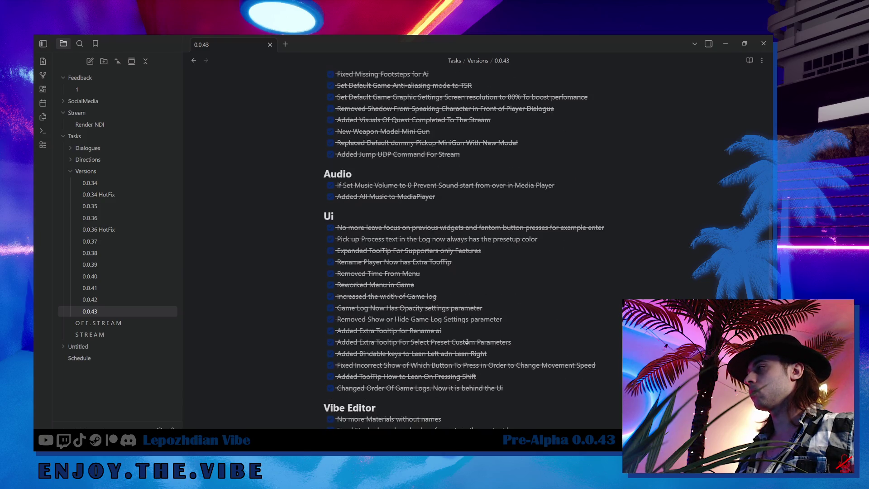
{"action": "scroll", "coordinate": [467, 341], "scroll_direction": "down", "scroll_amount": 2}
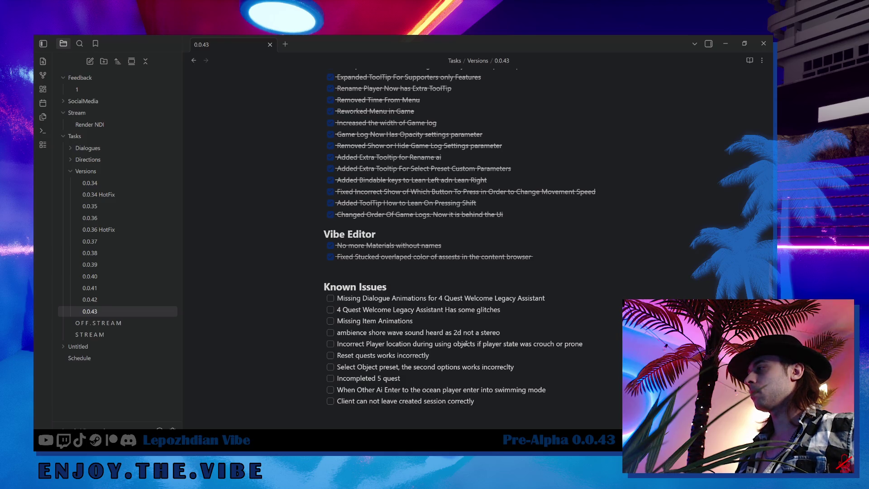
{"action": "scroll", "coordinate": [481, 307], "scroll_direction": "up", "scroll_amount": 15}
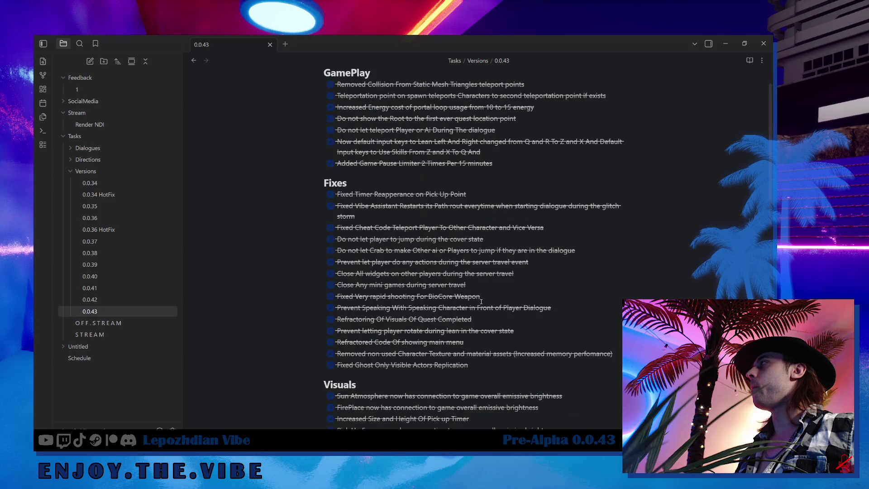
{"action": "scroll", "coordinate": [423, 280], "scroll_direction": "down", "scroll_amount": 15}
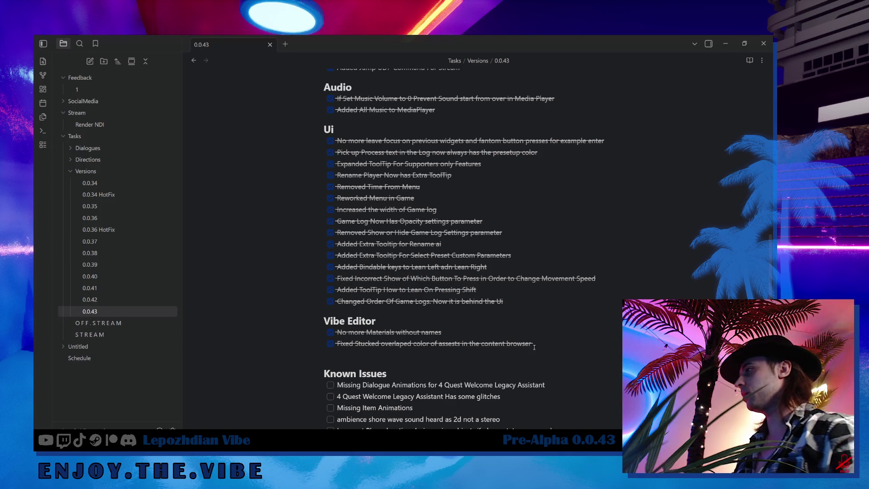
{"action": "mouse_move", "coordinate": [538, 343]}
{"action": "left_mouse_down"}
{"action": "mouse_move", "coordinate": [330, 344]}
{"action": "mouse_move", "coordinate": [321, 336]}
{"action": "left_mouse_up"}
{"action": "key", "text": "ctrl+c"}
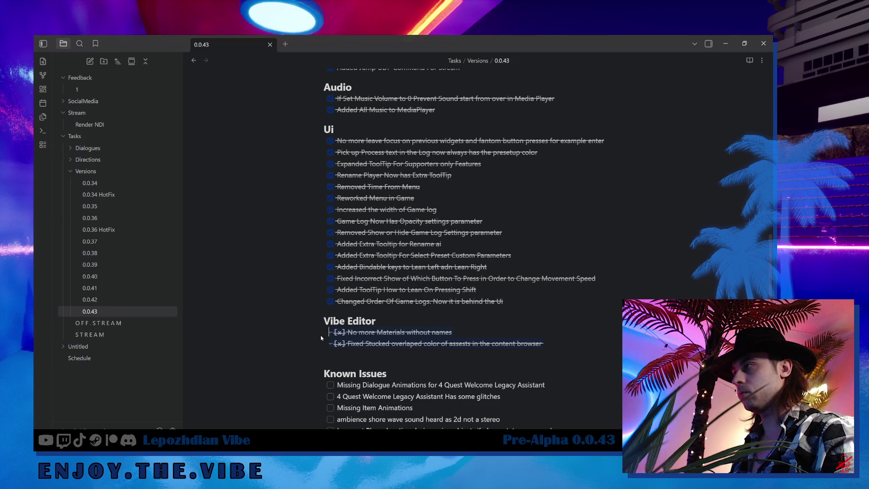
Move the two Vibe Editor lines from 0.0.43 into the OFF.STREAM note
{"action": "key", "text": "BackSpace"}
{"action": "left_click", "coordinate": [122, 325]}
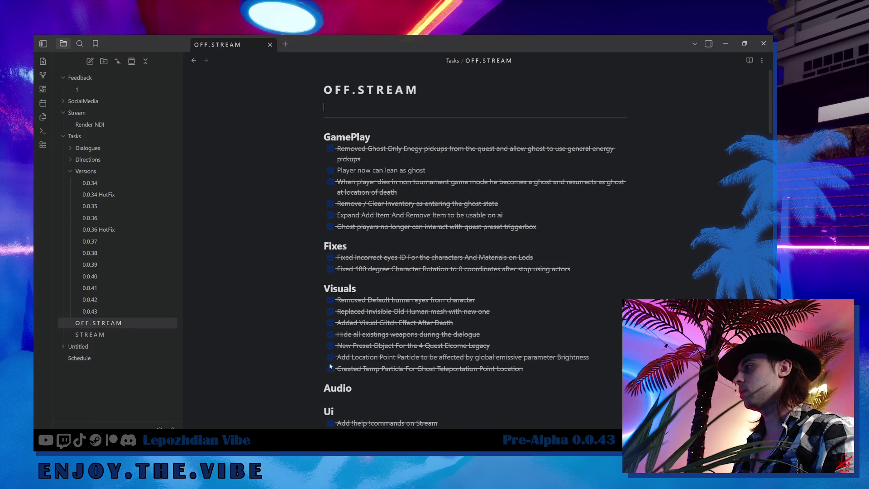
{"action": "scroll", "coordinate": [349, 338], "scroll_direction": "down", "scroll_amount": 4}
{"action": "key", "text": "ctrl+v"}
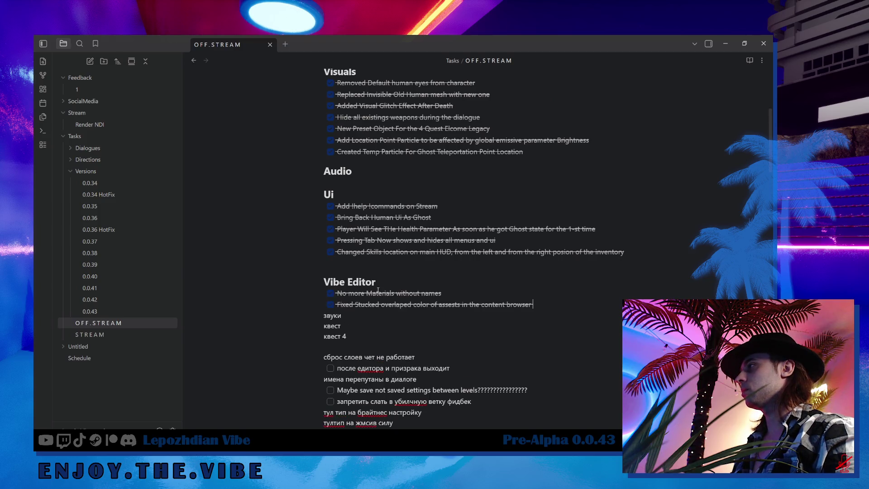
{"action": "key", "text": "Return"}
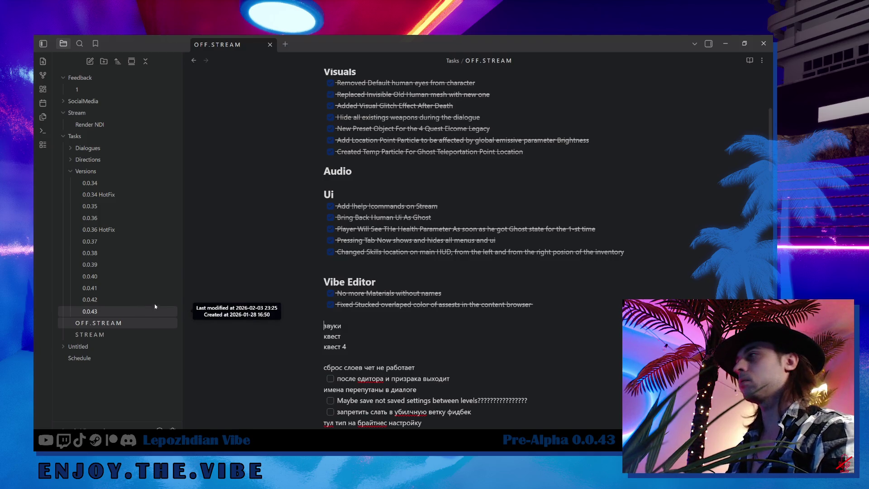
Read through the 0.0.42 version note's sections
{"action": "left_click", "coordinate": [140, 299]}
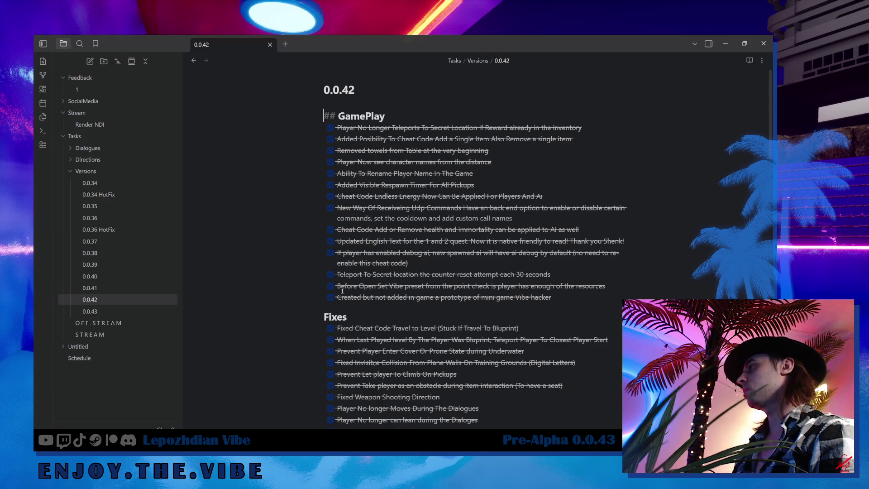
{"action": "scroll", "coordinate": [422, 293], "scroll_direction": "down", "scroll_amount": 4}
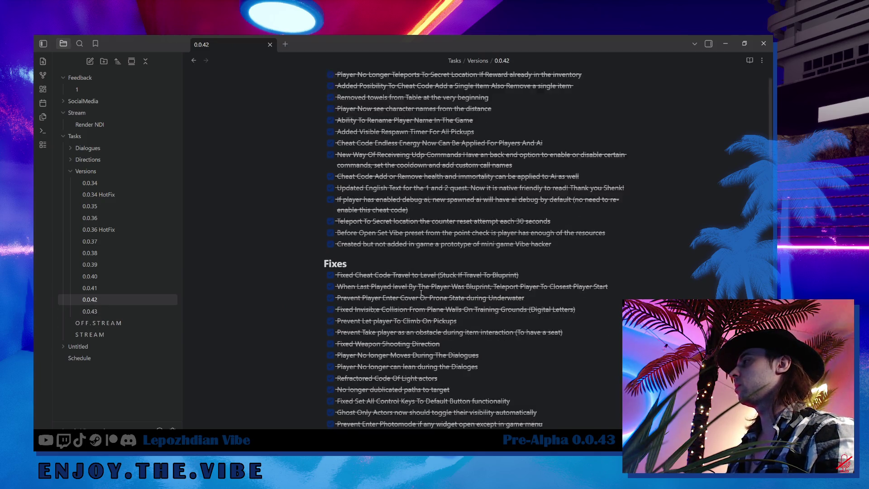
{"action": "scroll", "coordinate": [422, 293], "scroll_direction": "down", "scroll_amount": 5}
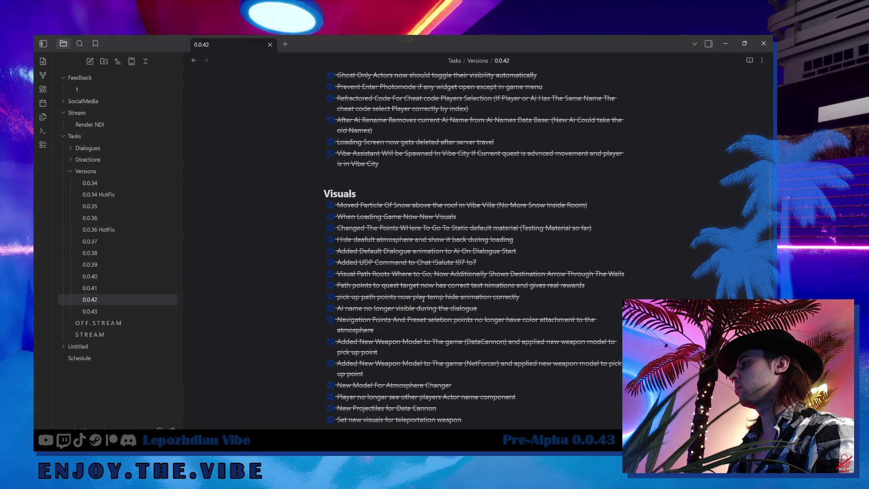
{"action": "scroll", "coordinate": [423, 299], "scroll_direction": "down", "scroll_amount": 2}
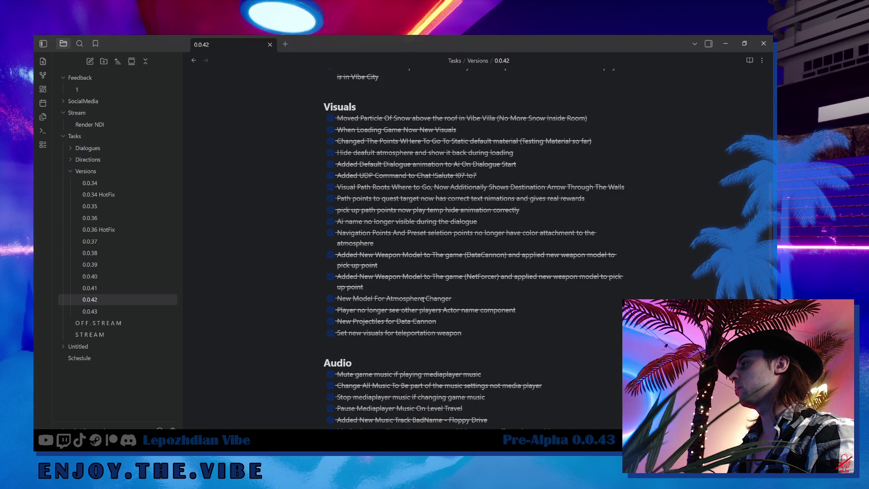
{"action": "scroll", "coordinate": [423, 299], "scroll_direction": "down", "scroll_amount": 4}
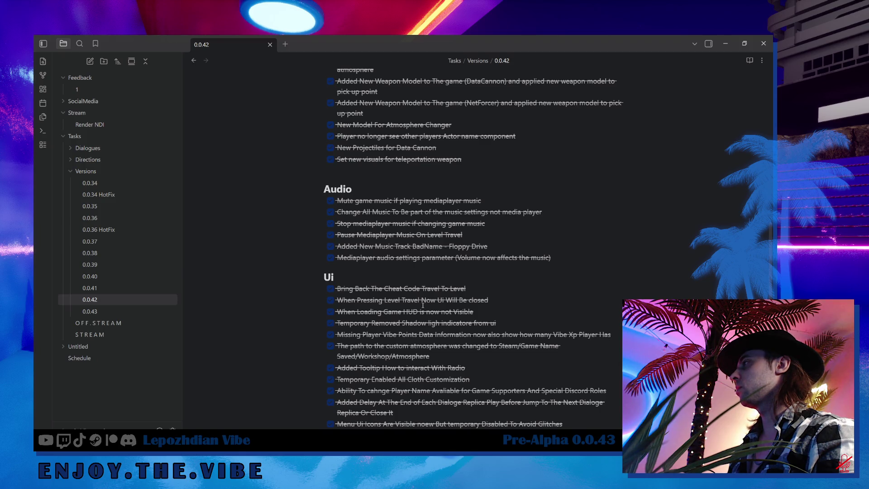
{"action": "scroll", "coordinate": [423, 306], "scroll_direction": "down", "scroll_amount": 6}
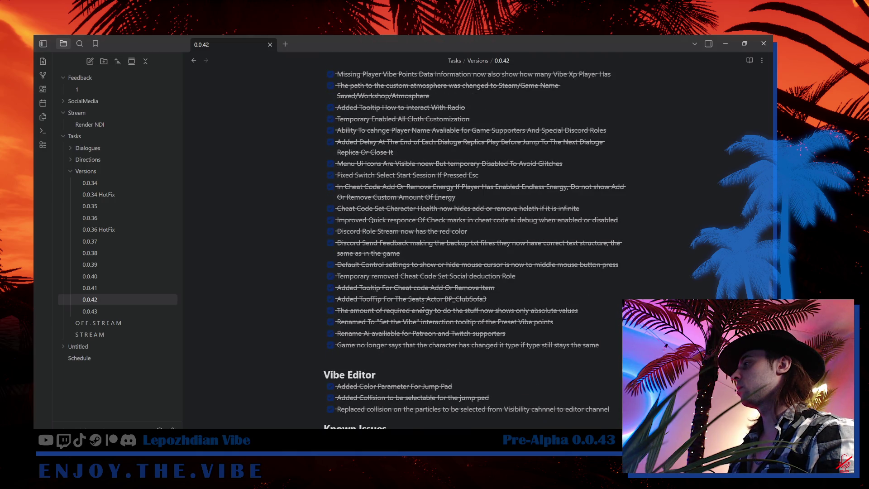
{"action": "scroll", "coordinate": [423, 305], "scroll_direction": "down", "scroll_amount": 2}
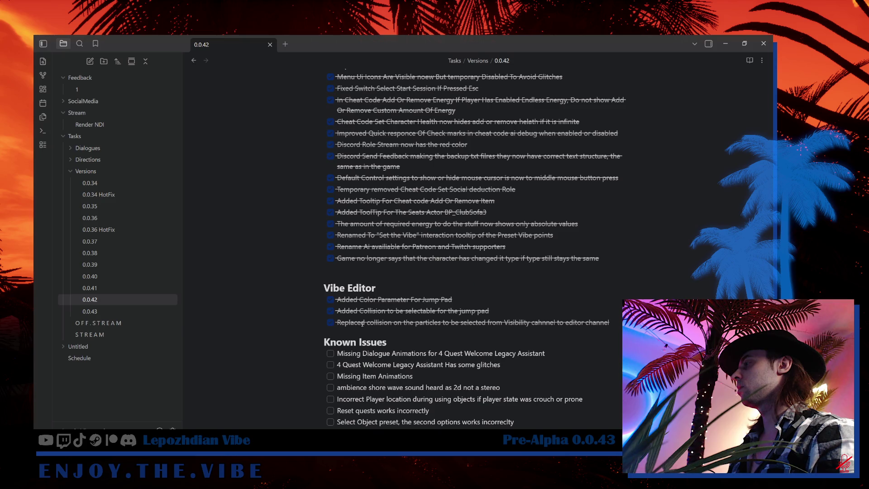
Scroll the 0.0.43 note down to Known Issues, then go back to OFF.STREAM
{"action": "left_click", "coordinate": [121, 311]}
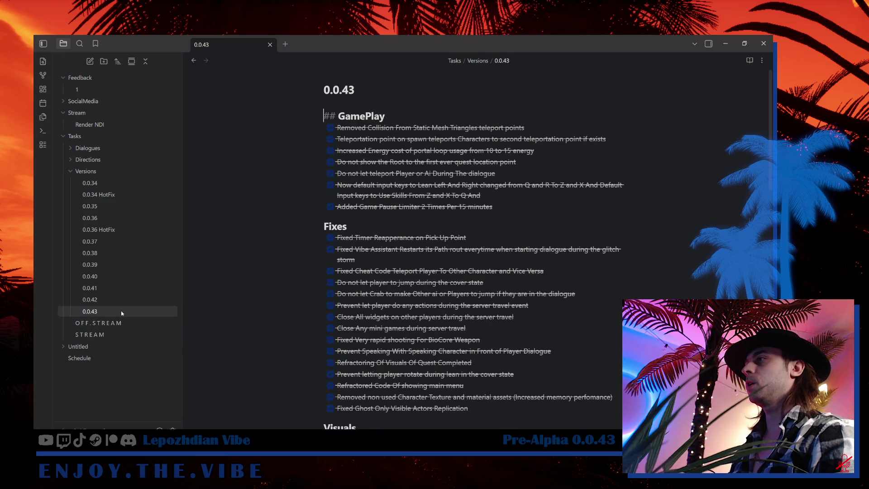
{"action": "scroll", "coordinate": [453, 282], "scroll_direction": "down", "scroll_amount": 5}
{"action": "scroll", "coordinate": [452, 281], "scroll_direction": "up", "scroll_amount": 4}
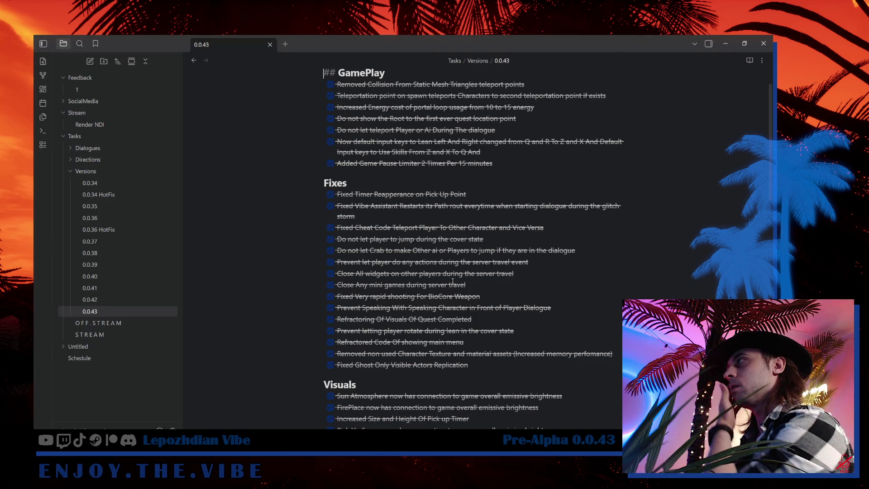
{"action": "scroll", "coordinate": [454, 281], "scroll_direction": "down", "scroll_amount": 1}
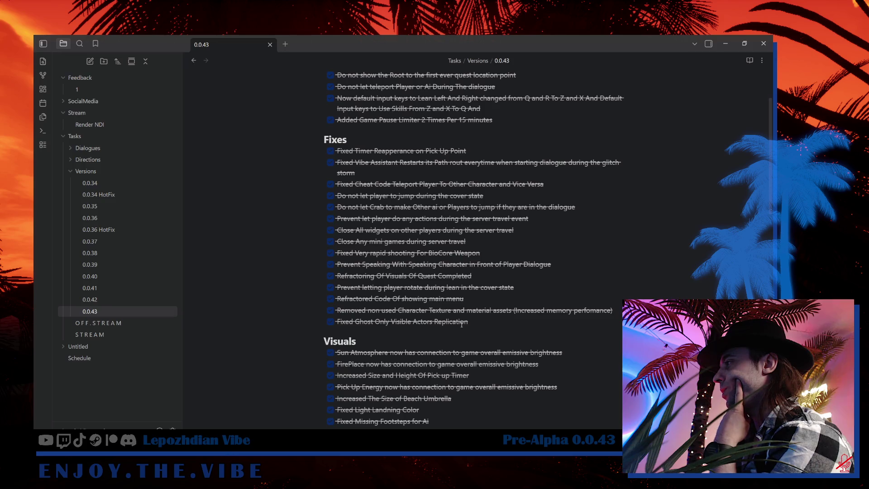
{"action": "scroll", "coordinate": [477, 319], "scroll_direction": "down", "scroll_amount": 5}
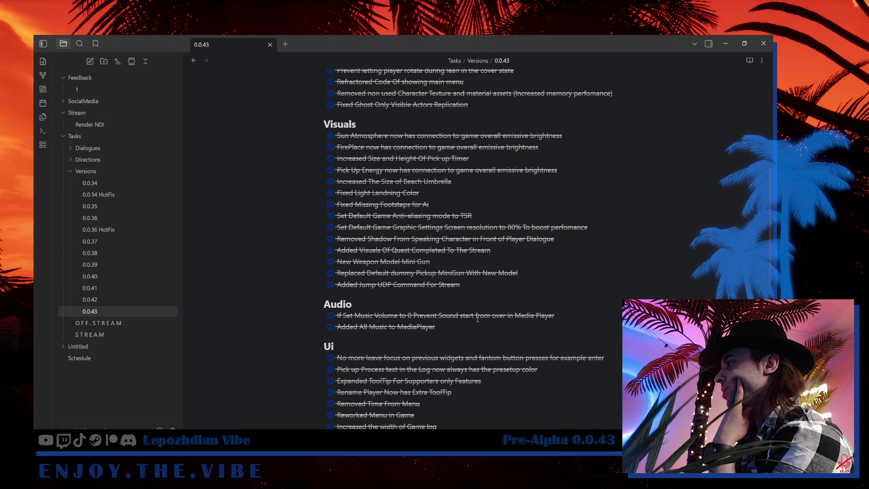
{"action": "scroll", "coordinate": [478, 320], "scroll_direction": "down", "scroll_amount": 4}
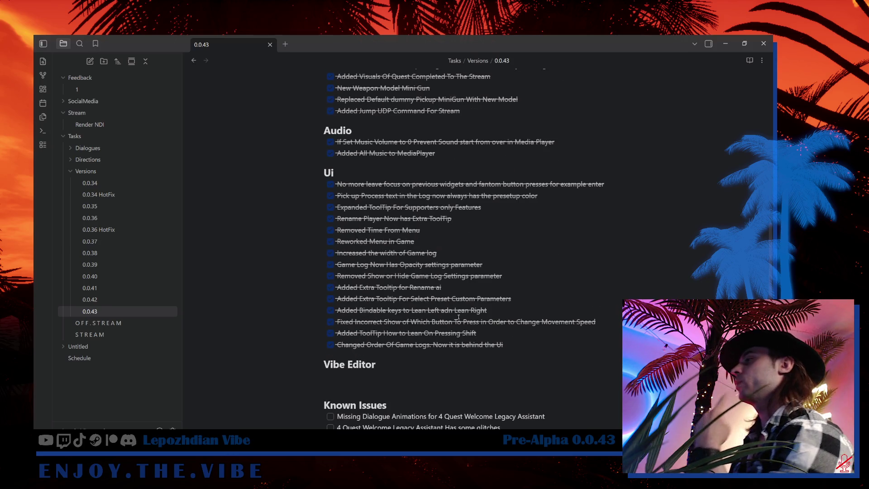
{"action": "scroll", "coordinate": [504, 314], "scroll_direction": "down", "scroll_amount": 6}
{"action": "scroll", "coordinate": [505, 315], "scroll_direction": "up", "scroll_amount": 5}
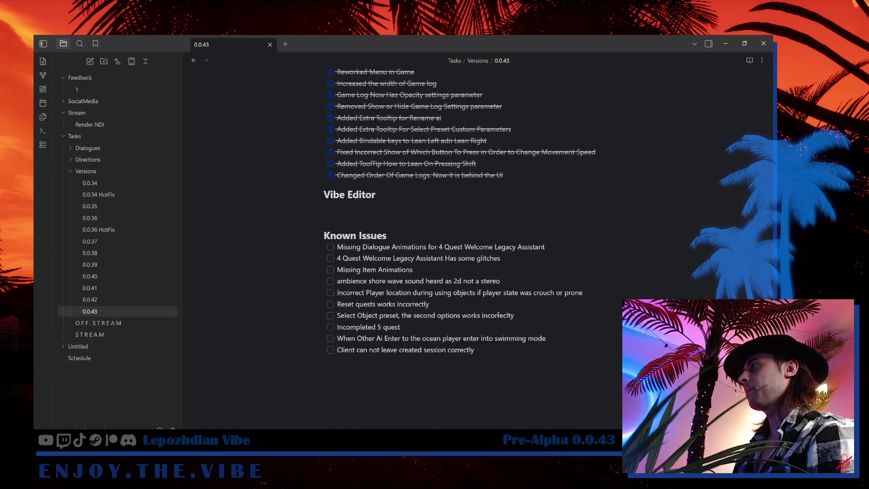
{"action": "left_click", "coordinate": [156, 326]}
{"action": "scroll", "coordinate": [394, 342], "scroll_direction": "down", "scroll_amount": 10}
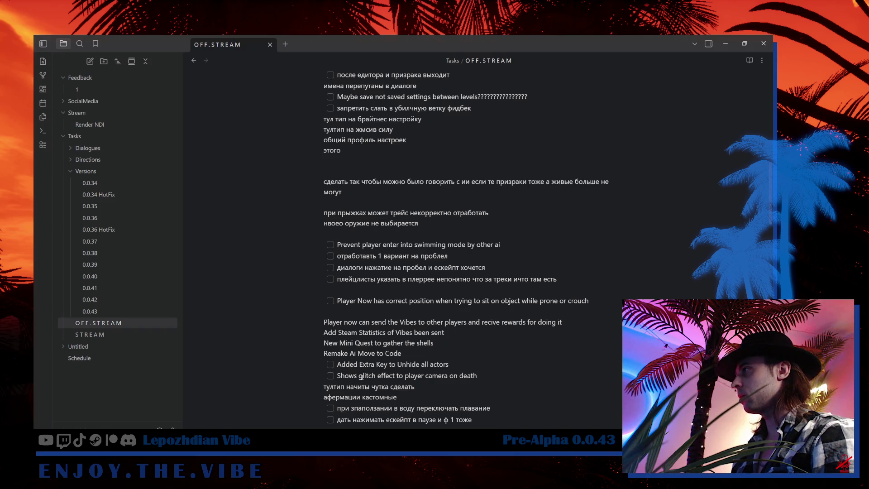
{"action": "scroll", "coordinate": [361, 377], "scroll_direction": "up", "scroll_amount": 1}
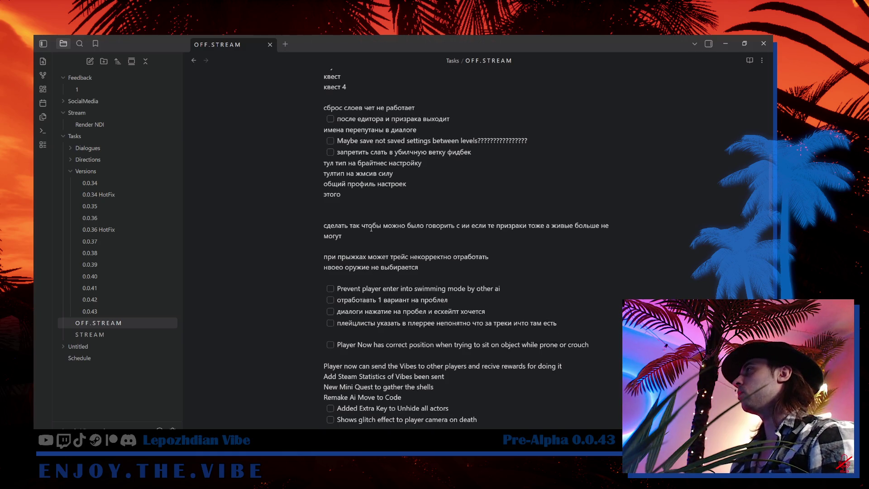
{"action": "scroll", "coordinate": [371, 228], "scroll_direction": "up", "scroll_amount": 2}
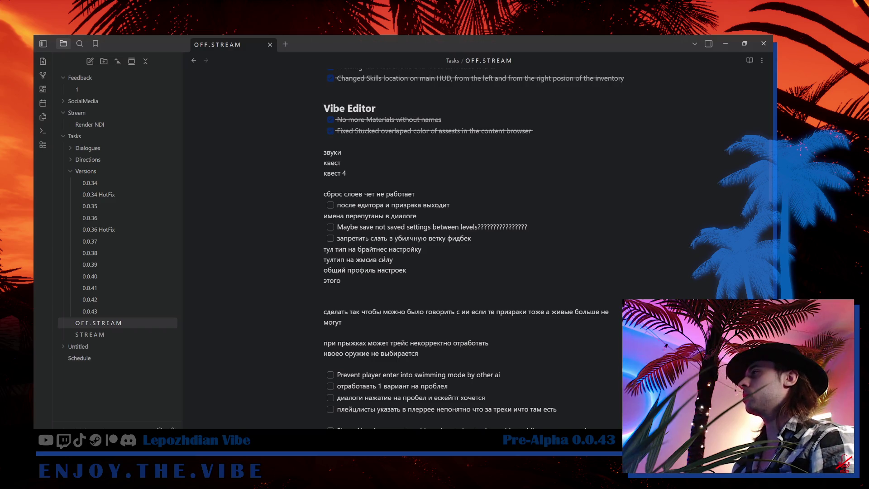
{"action": "scroll", "coordinate": [397, 250], "scroll_direction": "down", "scroll_amount": 3}
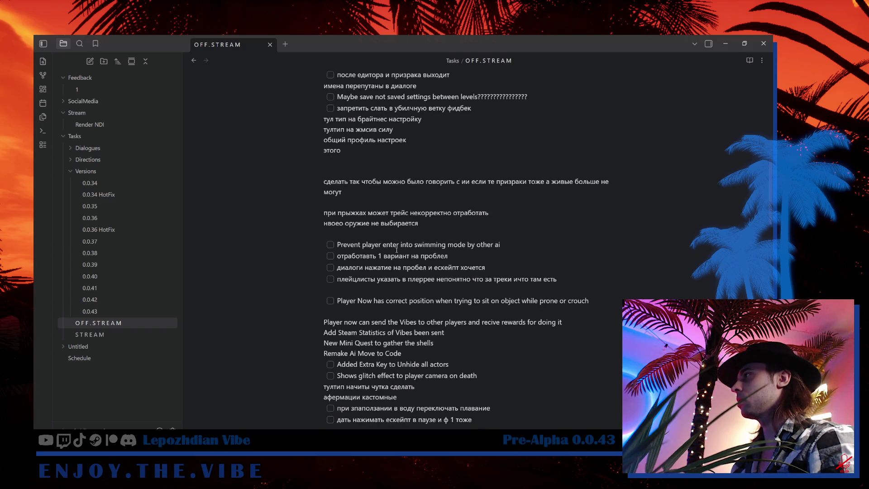
{"action": "scroll", "coordinate": [397, 250], "scroll_direction": "down", "scroll_amount": 2}
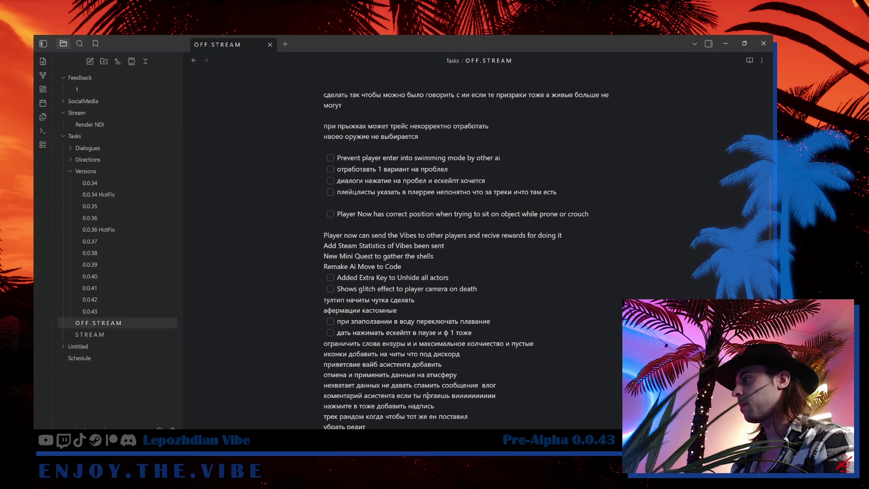
{"action": "scroll", "coordinate": [428, 395], "scroll_direction": "down", "scroll_amount": 2}
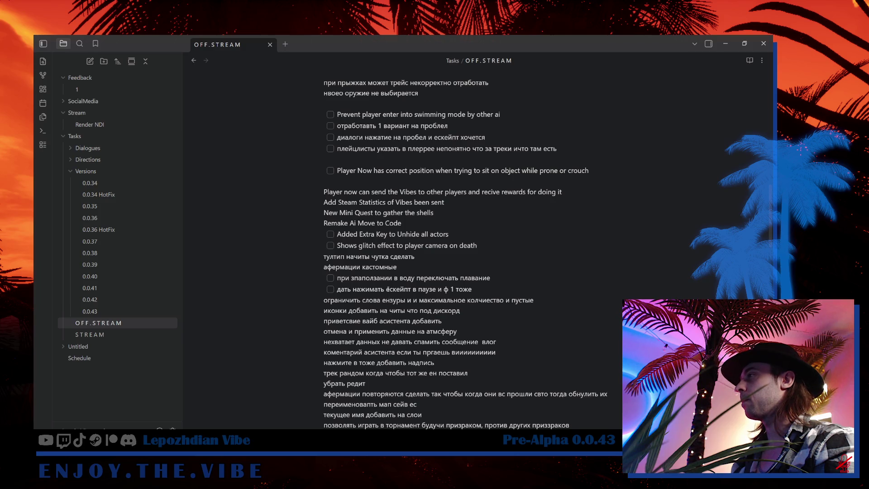
{"action": "scroll", "coordinate": [386, 277], "scroll_direction": "up", "scroll_amount": 4}
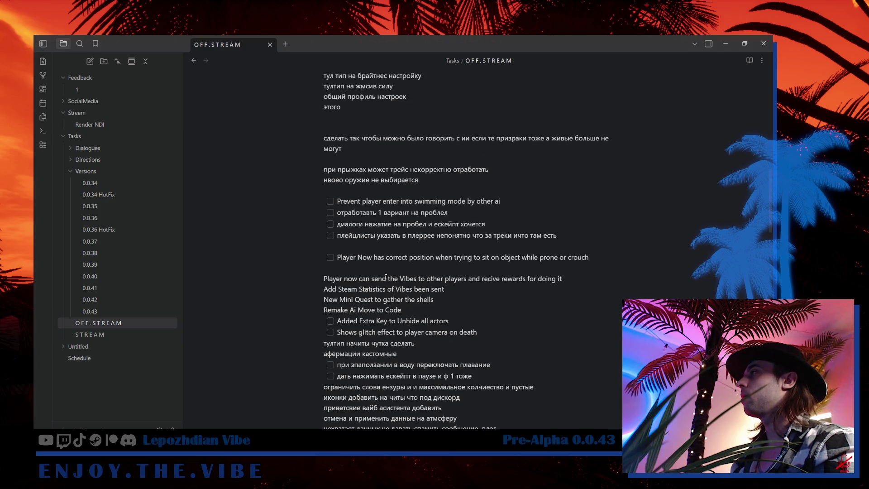
{"action": "scroll", "coordinate": [386, 277], "scroll_direction": "up", "scroll_amount": 20}
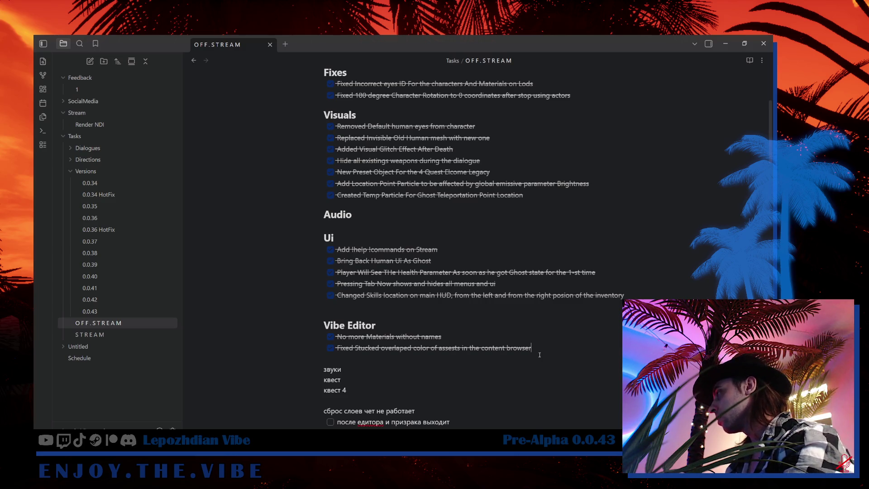
Add an unchecked Vibe Editor task reading 'Fixed Player resurrection back to human after game editor exit'
{"action": "key", "text": "Return"}
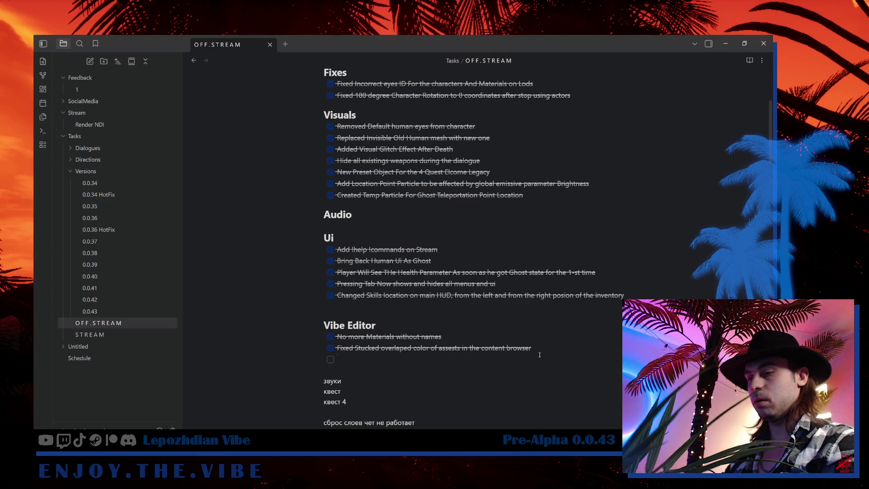
{"action": "type", "text": "When"}
{"action": "key", "text": "Home"}
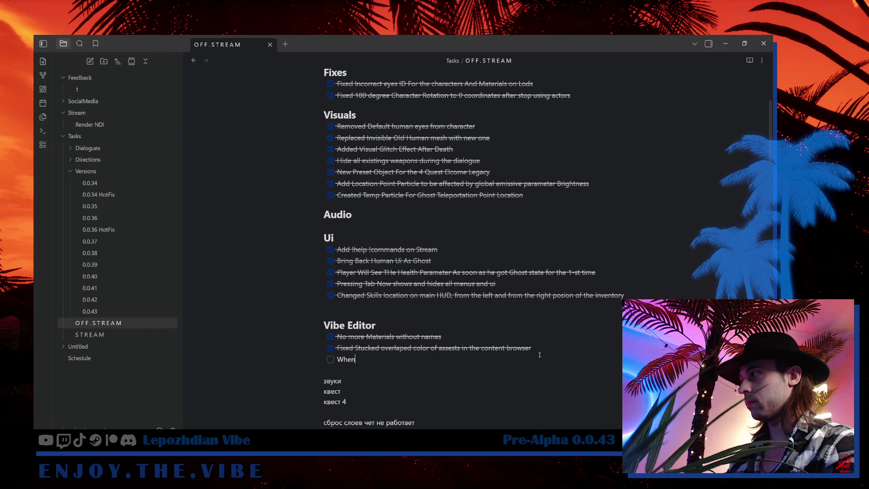
{"action": "type", "text": "Fi"}
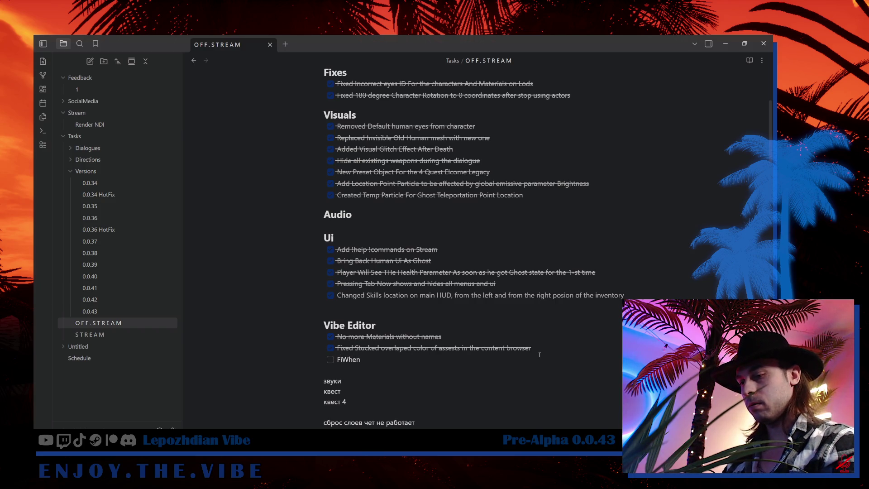
{"action": "type", "text": "xe"}
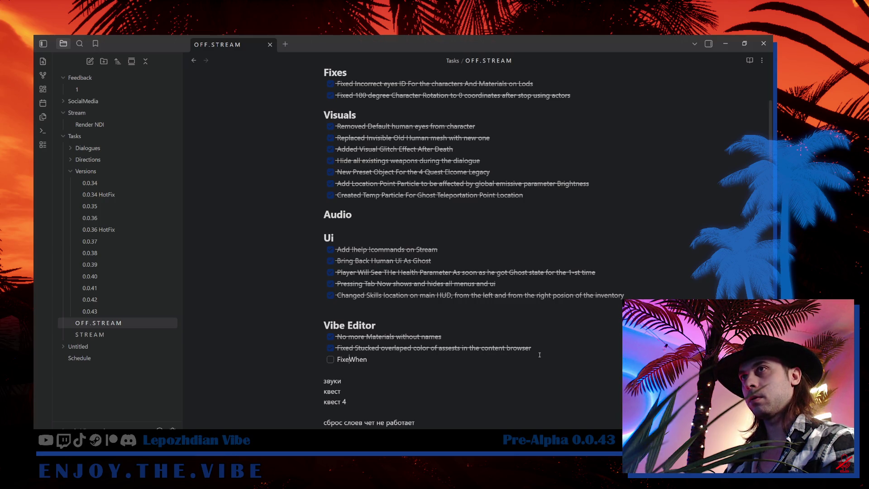
{"action": "type", "text": "xocioxicoioivopxc"}
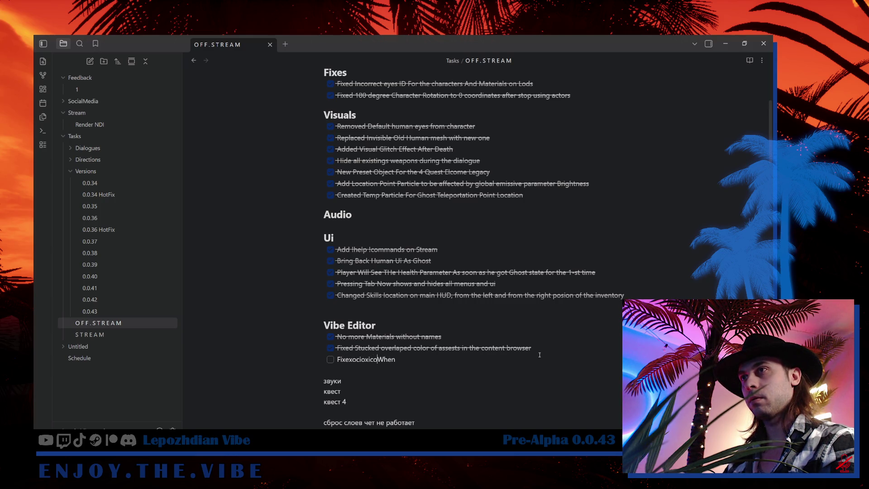
{"action": "type", "text": "viopxivoxicvopcxivopxiuupiopv"}
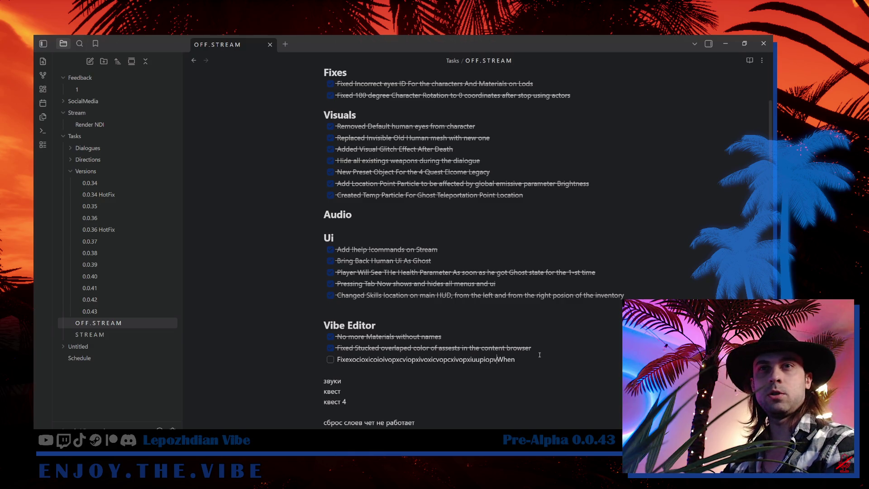
{"action": "key", "text": "BackSpace"}
{"action": "key", "text": "BackSpace"}
{"action": "key", "text": "BackSpace"}
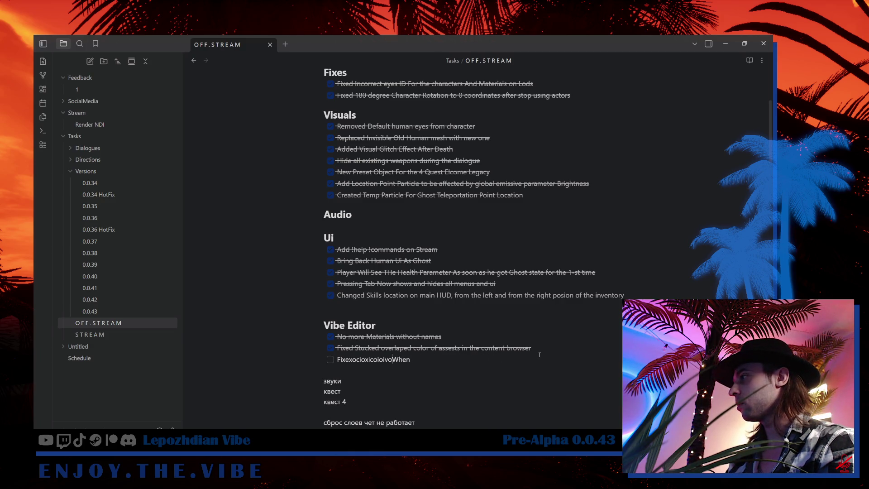
{"action": "key", "text": "BackSpace"}
{"action": "key", "text": "BackSpace"}
{"action": "key", "text": "BackSpace"}
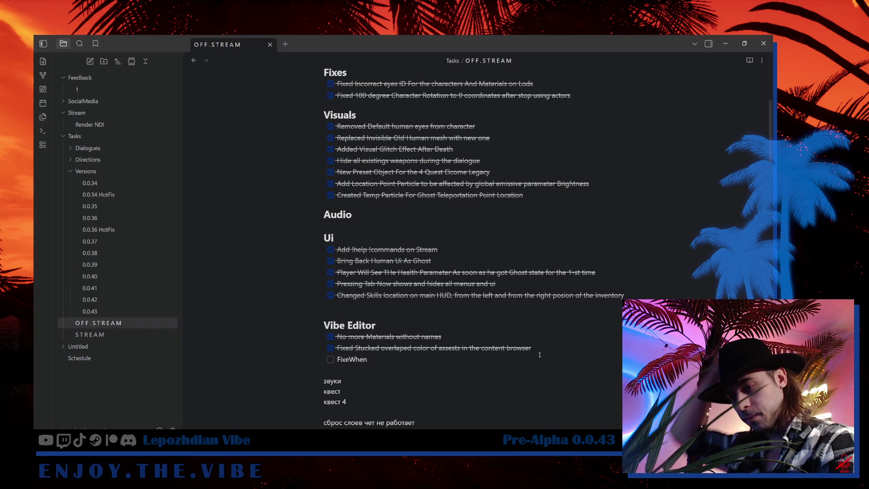
{"action": "type", "text": "d"}
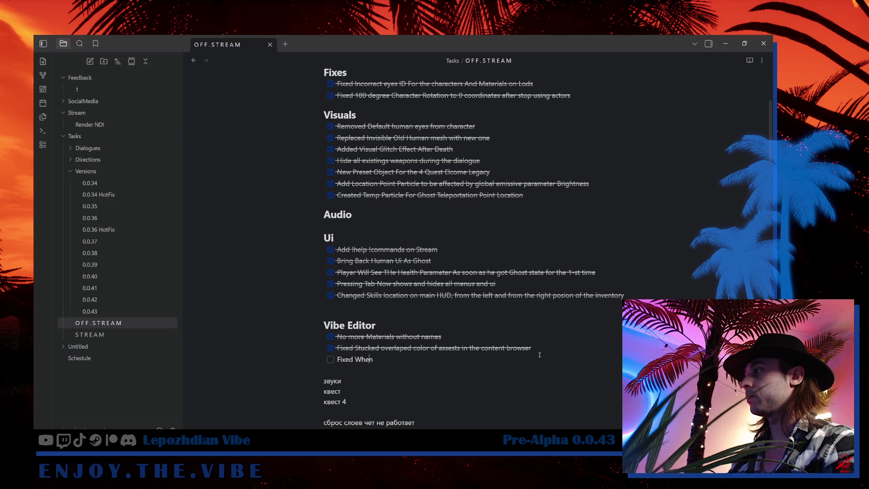
{"action": "key", "text": "BackSpace"}
{"action": "key", "text": "BackSpace"}
{"action": "key", "text": "BackSpace"}
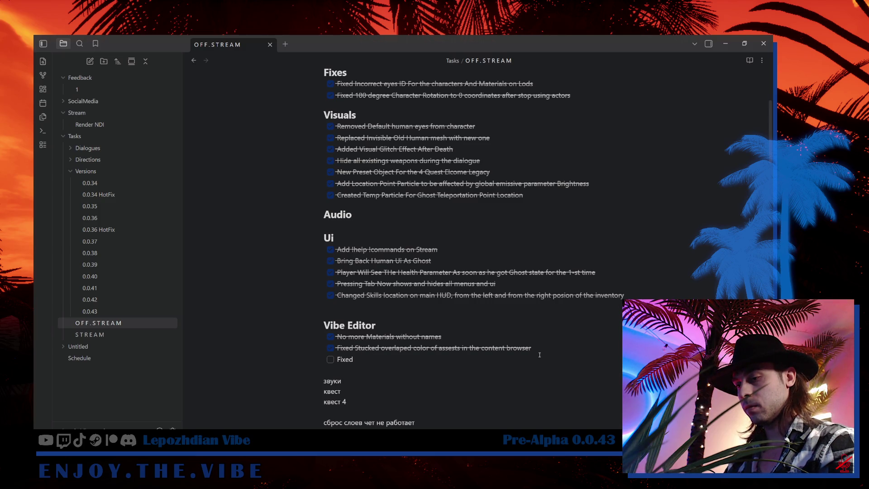
{"action": "type", "text": "Player r"}
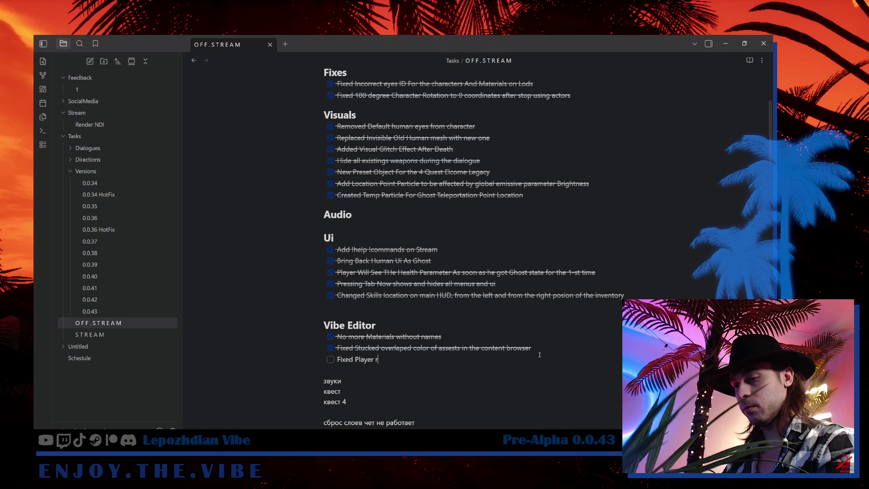
{"action": "type", "text": "esurrection "}
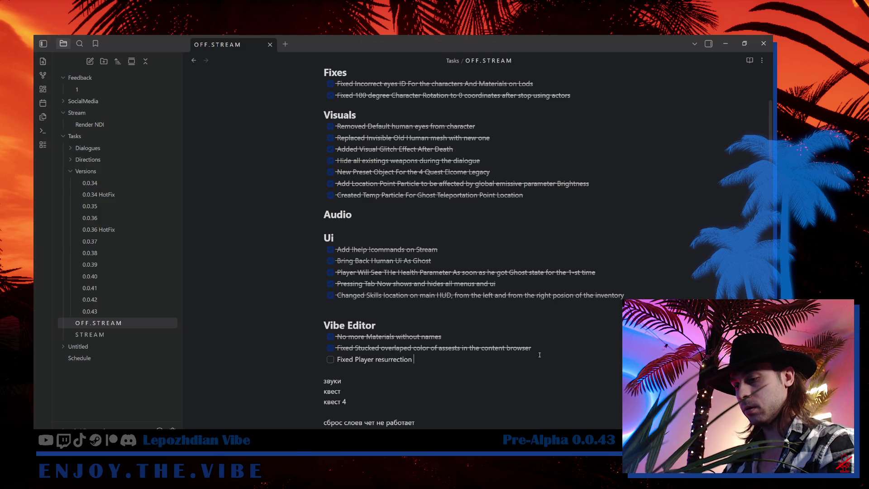
{"action": "type", "text": "back to huma"}
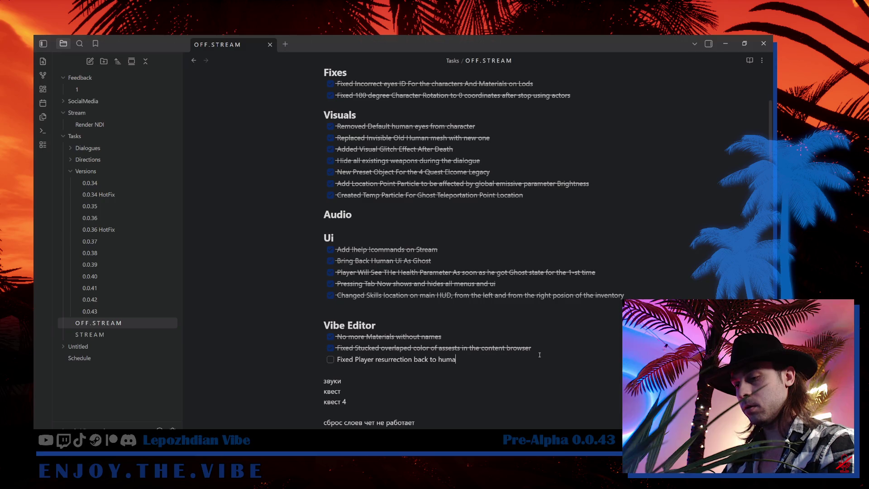
{"action": "type", "text": "n af"}
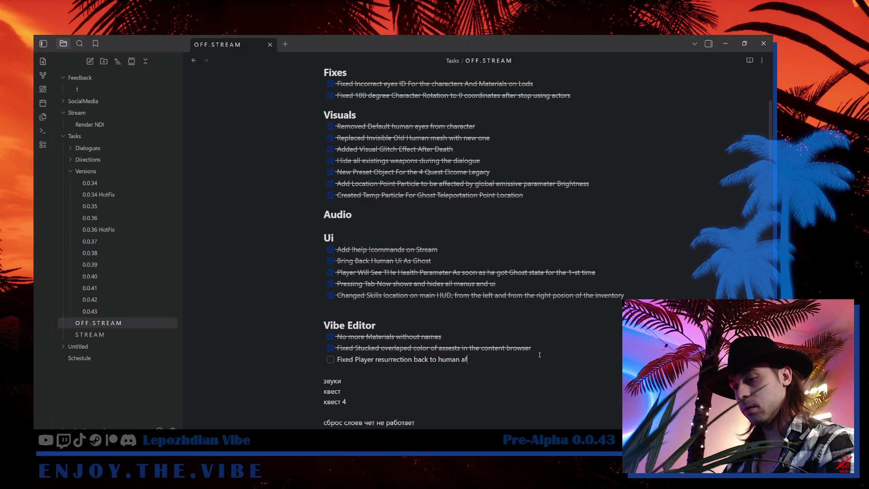
{"action": "type", "text": "ter game editor"}
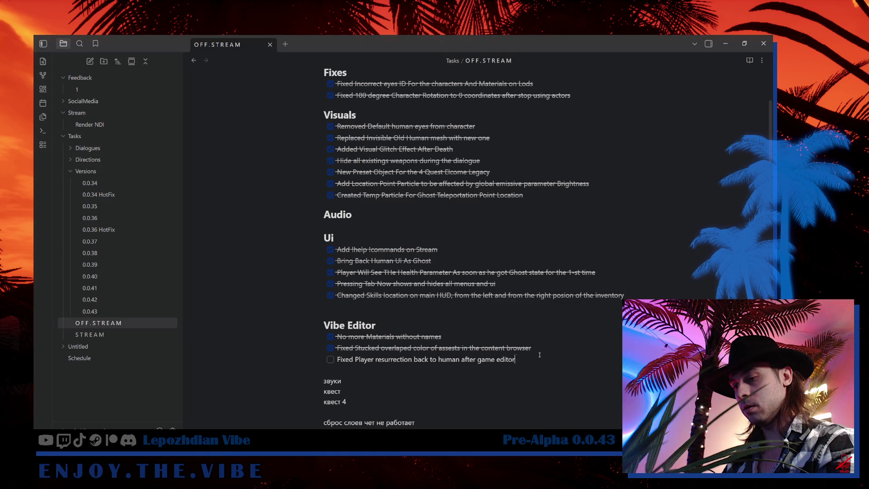
{"action": "type", "text": " exit"}
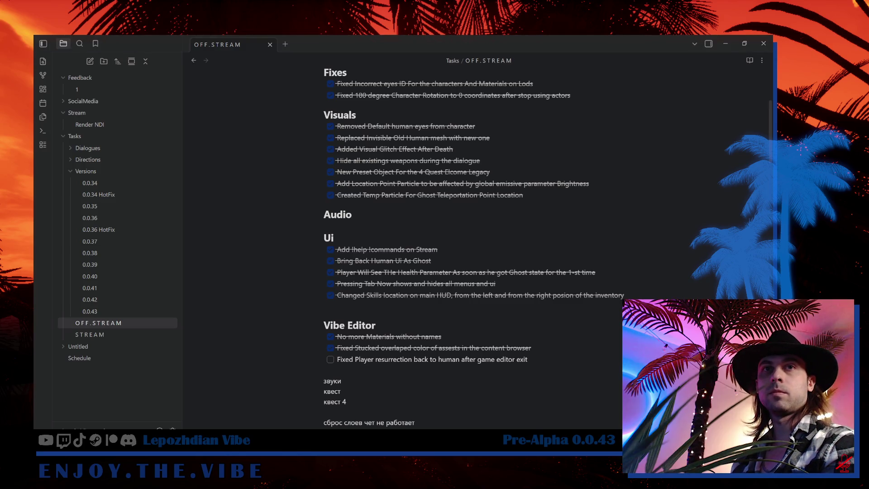
{"action": "key", "text": "alt+Tab"}
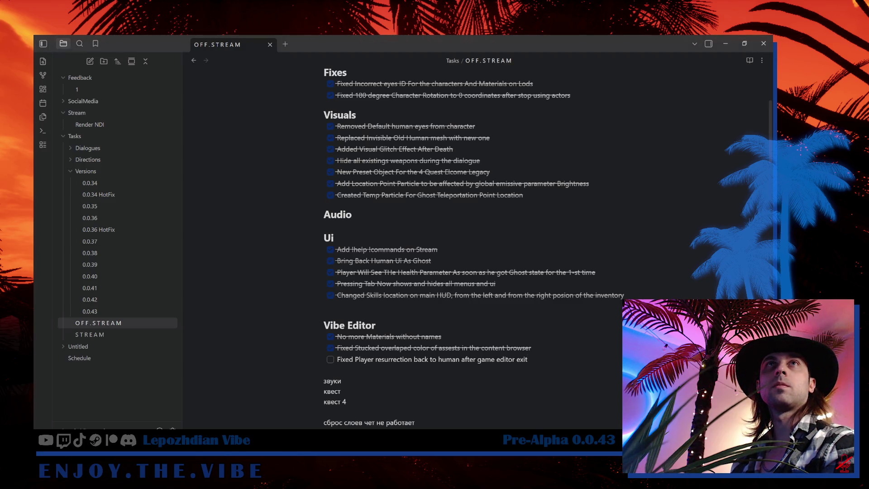
{"action": "key", "text": "alt+Tab"}
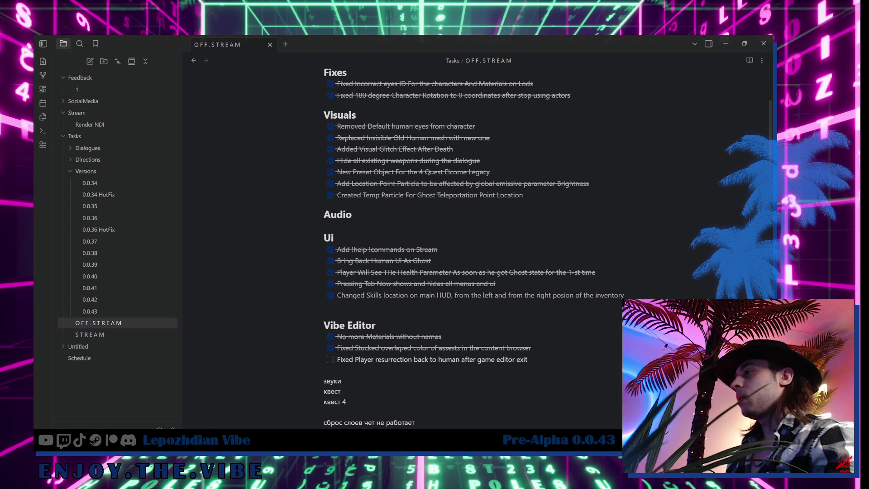
Switch to the VibeCity level in Unreal and close the Output Log
{"action": "key", "text": "alt+Tab"}
{"action": "left_click", "coordinate": [68, 47]}
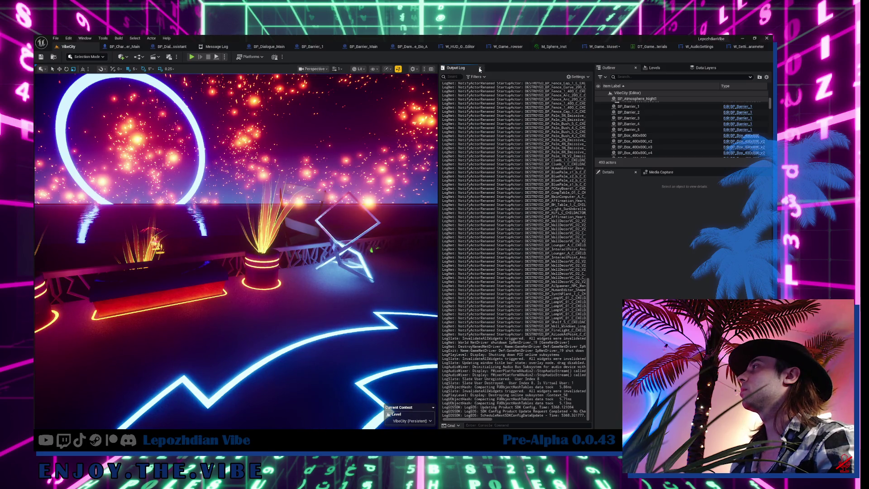
{"action": "left_click", "coordinate": [480, 68]}
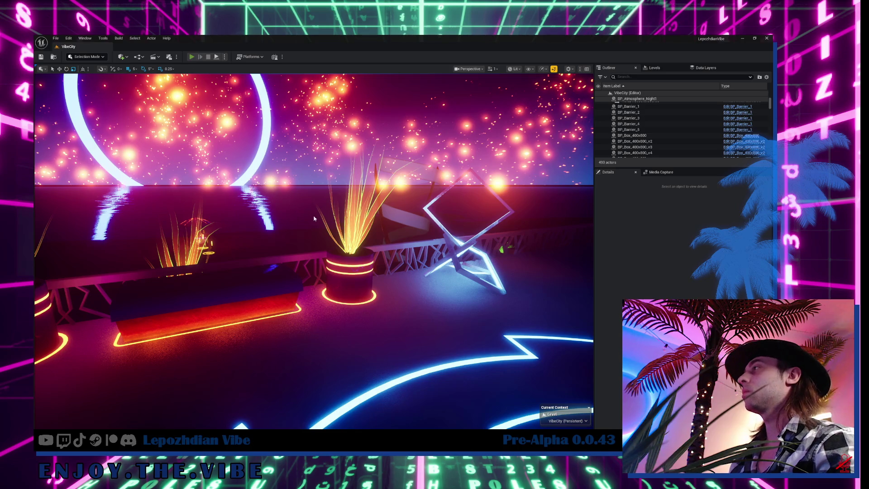
Play the level, enter the Vibe Editor from menu page 2, exit it, then stop play
{"action": "key", "text": "alt+p"}
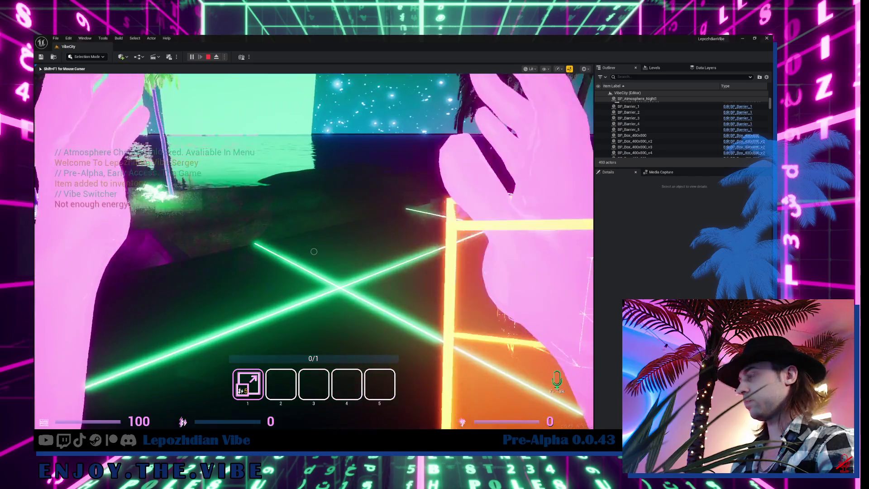
{"action": "key", "text": "e"}
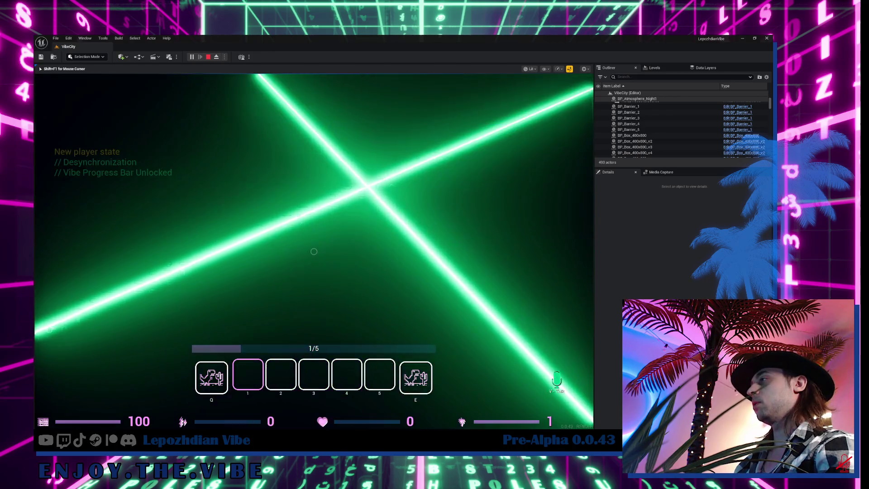
{"action": "key", "text": "Tab"}
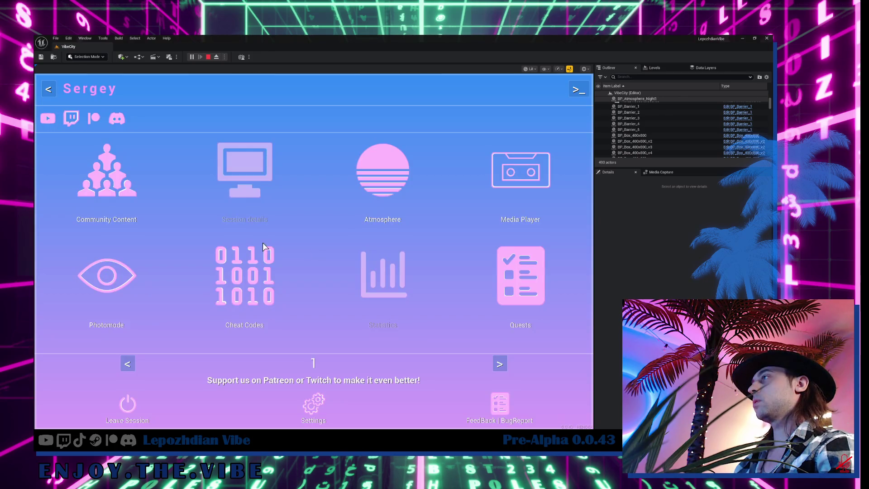
{"action": "left_click", "coordinate": [500, 364]}
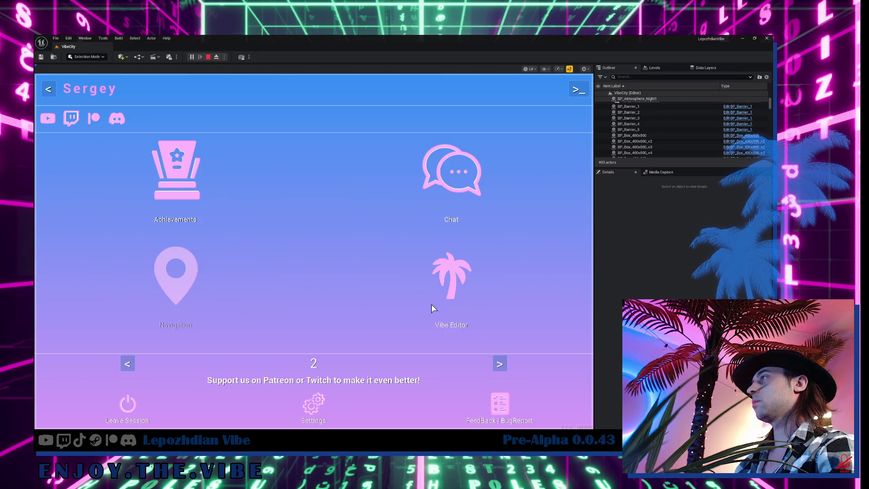
{"action": "left_click", "coordinate": [476, 270]}
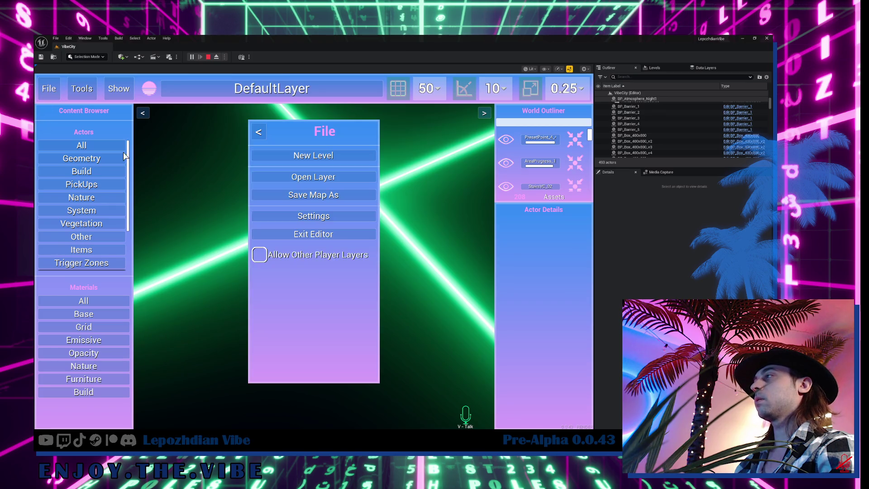
{"action": "left_click", "coordinate": [301, 235]}
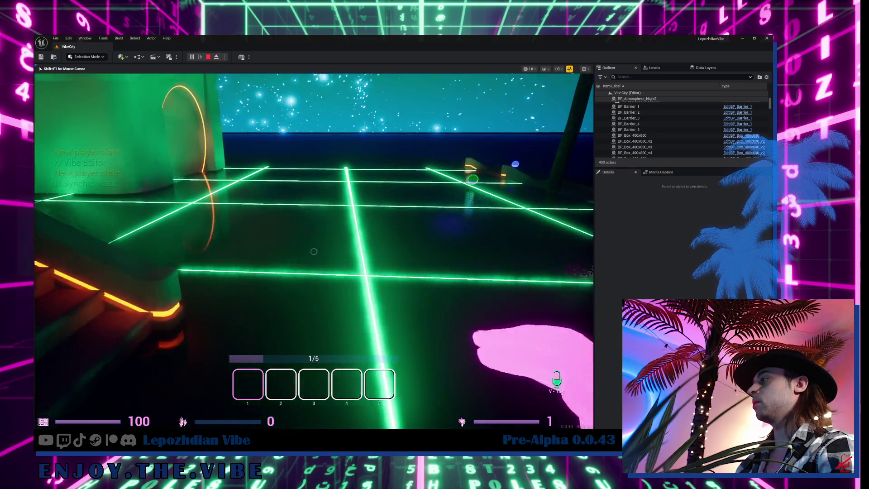
{"action": "key", "text": "shift+F1"}
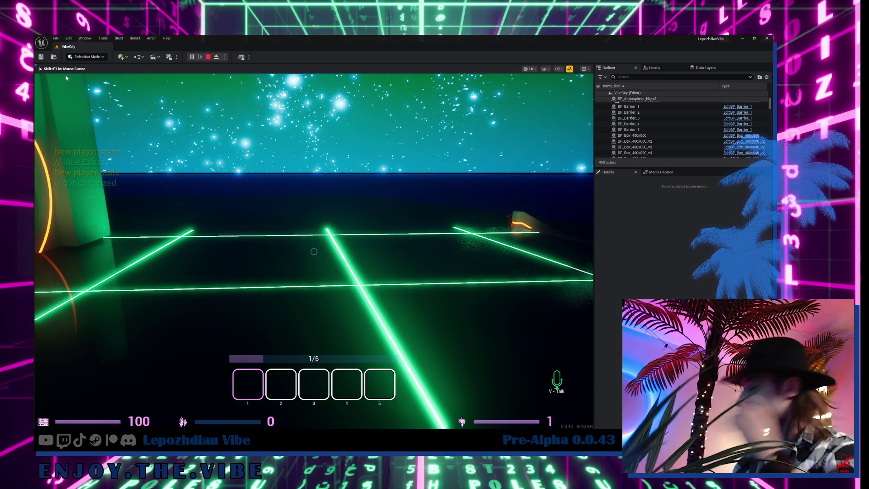
{"action": "key", "text": "Escape"}
Clear the Content Drawer search and open W_HUD_GameEditor from the HUD folder
{"action": "left_click", "coordinate": [92, 48]}
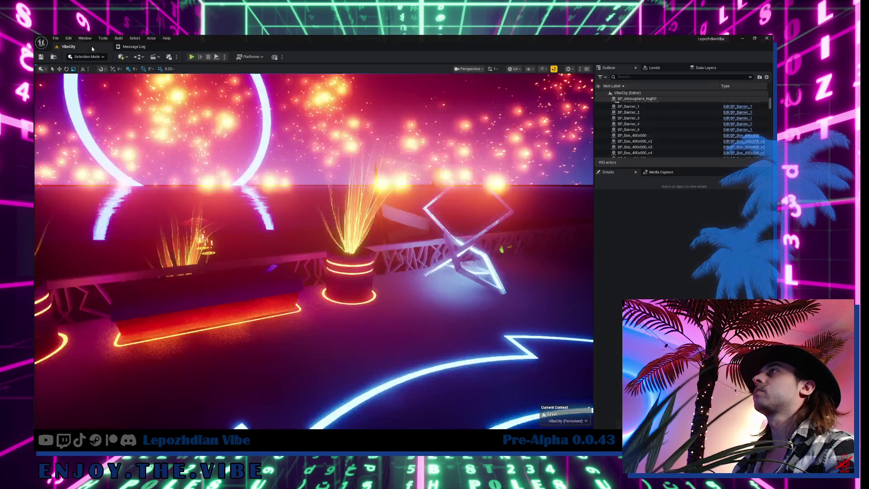
{"action": "key", "text": "ctrl+space"}
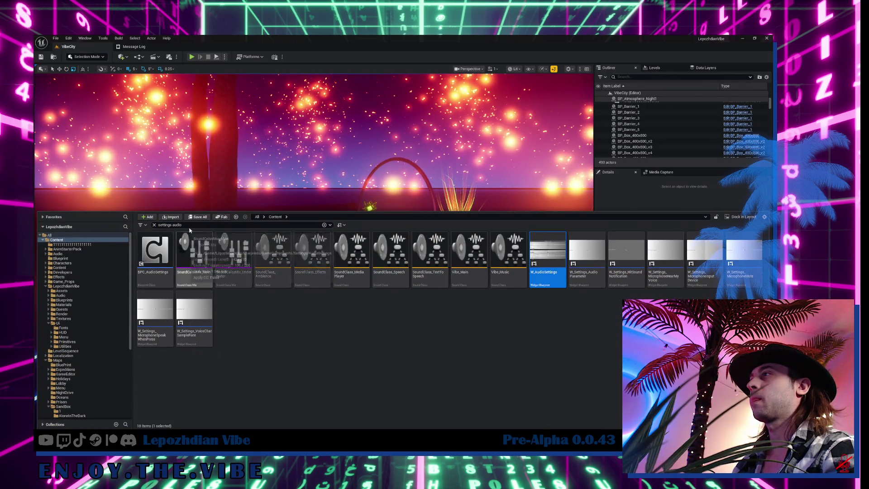
{"action": "left_click", "coordinate": [190, 226]}
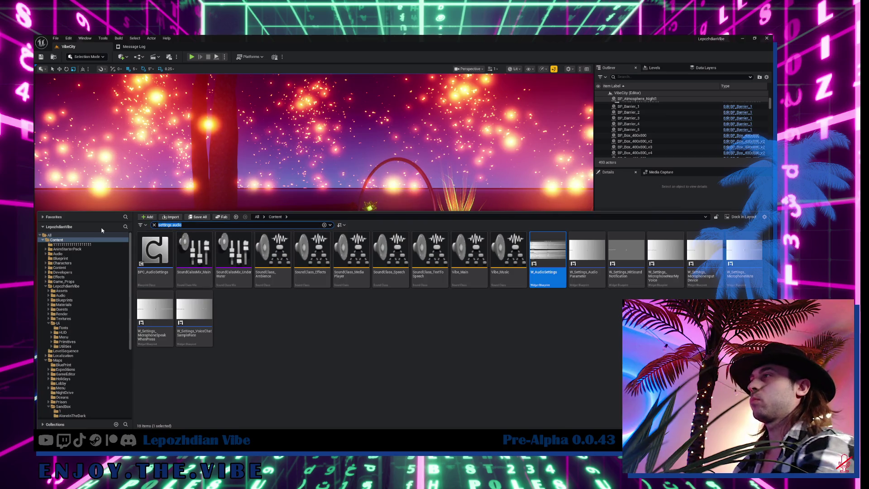
{"action": "key", "text": "BackSpace"}
{"action": "left_click", "coordinate": [63, 332]}
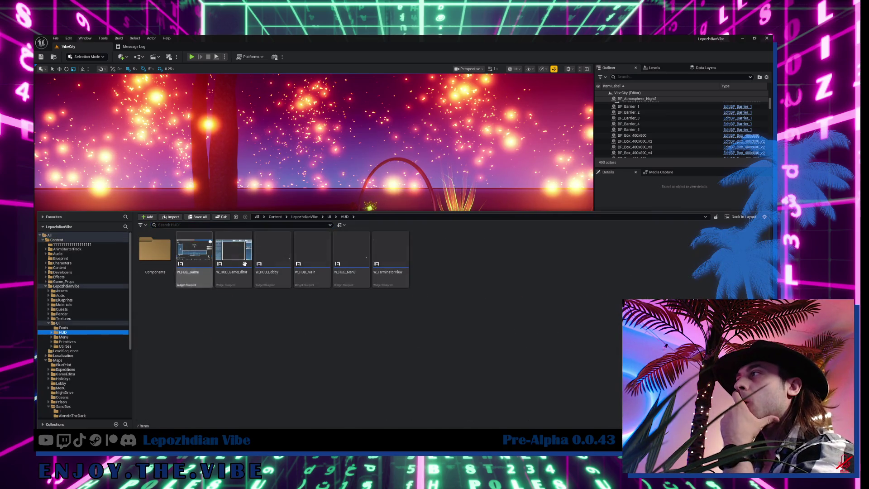
{"action": "double_click", "coordinate": [233, 253]}
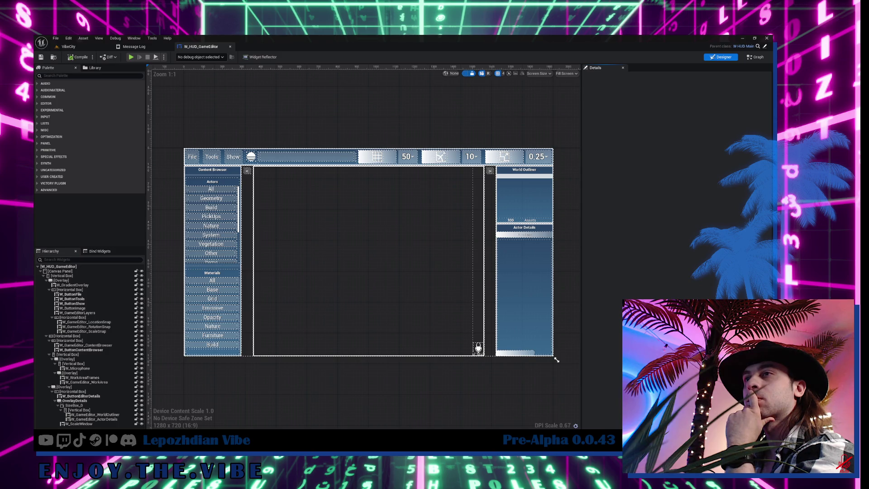
Follow the File button's click event to the W_GameEditor_File widget and open it
{"action": "left_click", "coordinate": [192, 157]}
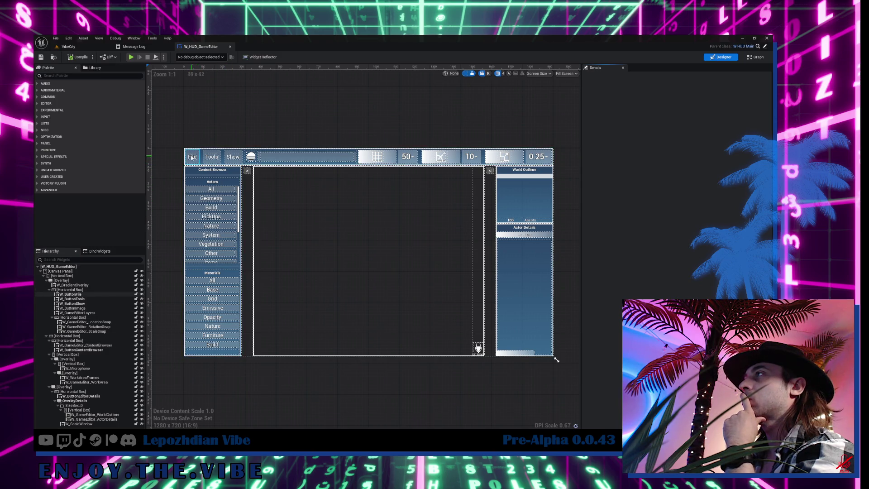
{"action": "scroll", "coordinate": [675, 226], "scroll_direction": "down", "scroll_amount": 10}
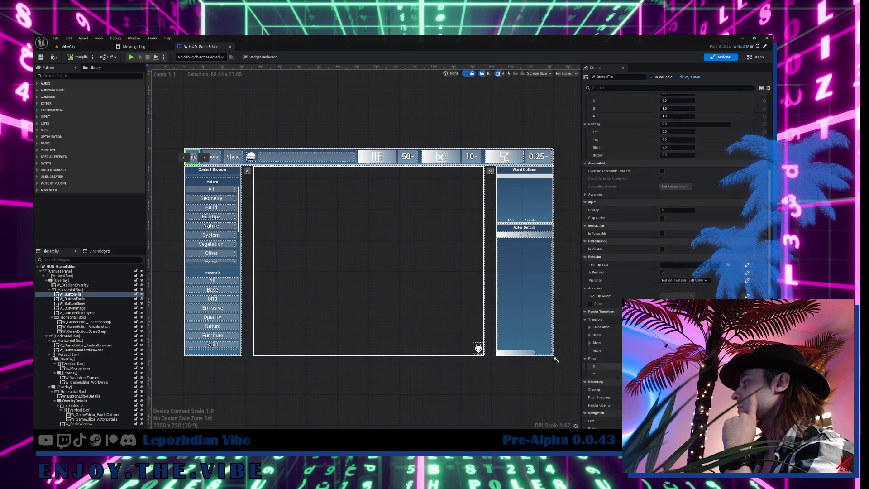
{"action": "left_click", "coordinate": [662, 401]}
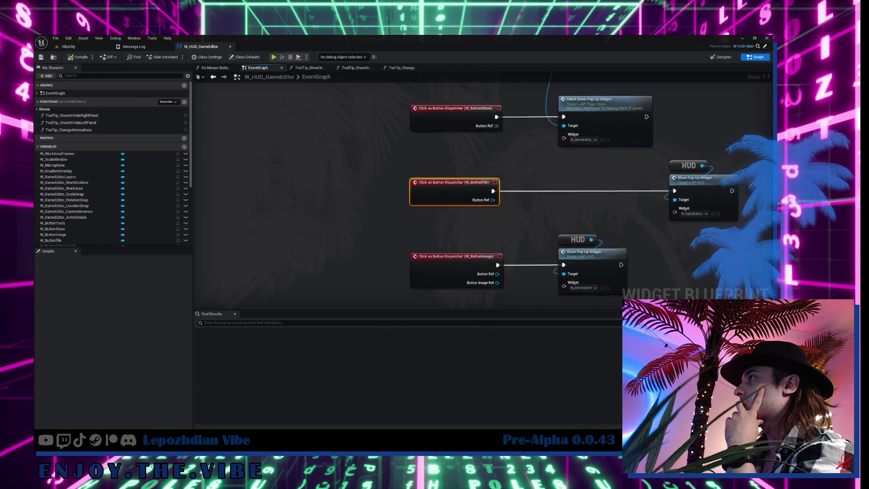
{"action": "left_click", "coordinate": [521, 217]}
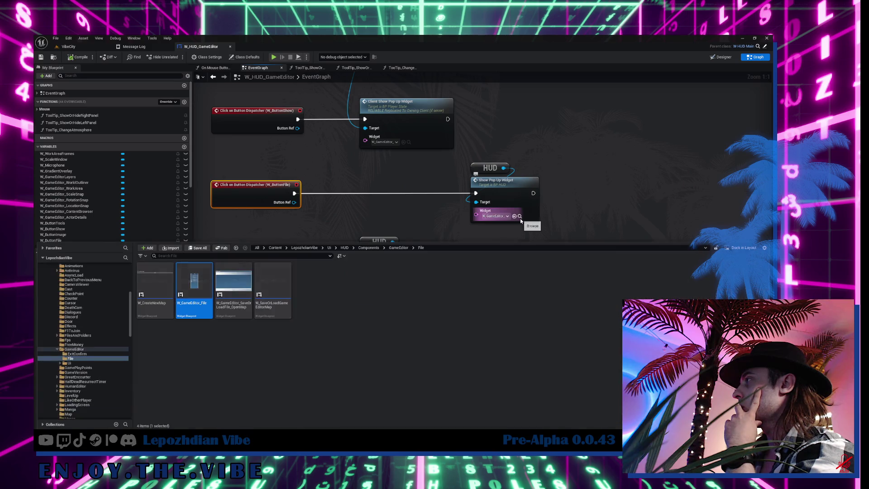
{"action": "double_click", "coordinate": [198, 289]}
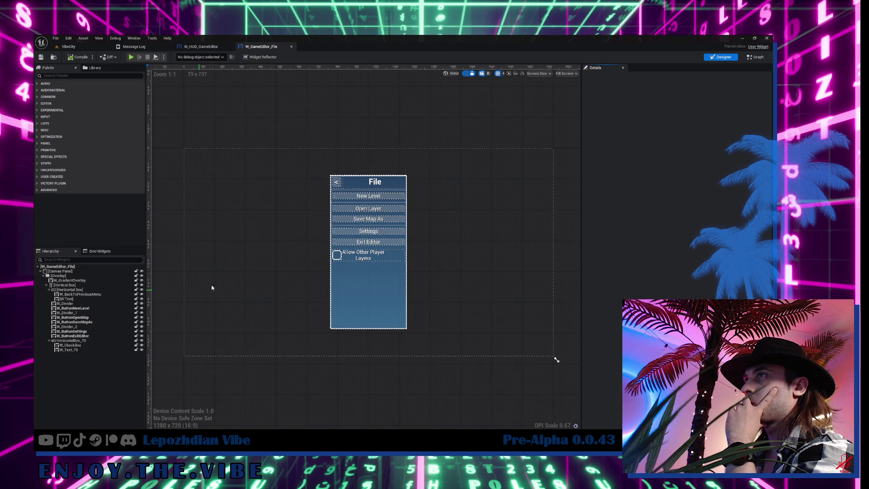
Trace the Exit Editor button's logic into BP_PlayerState's Server_StopGameEditorGameMode event
{"action": "scroll", "coordinate": [366, 247], "scroll_direction": "up", "scroll_amount": 3}
{"action": "left_click", "coordinate": [369, 238]}
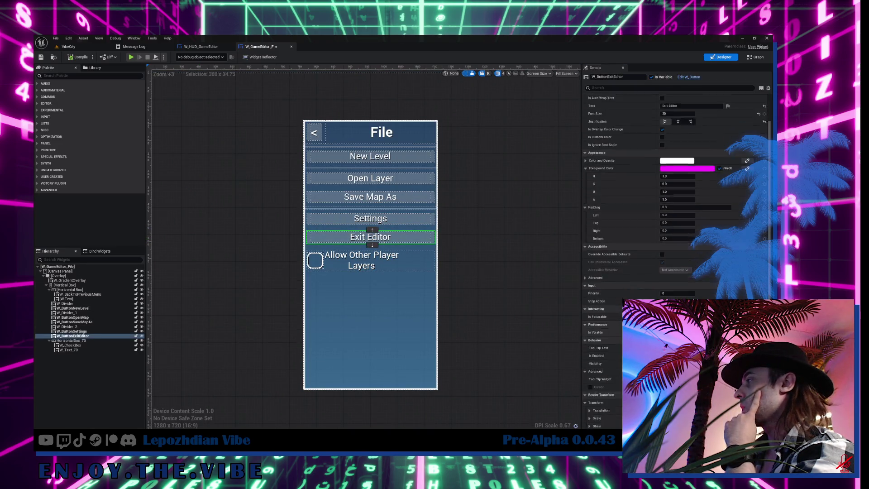
{"action": "scroll", "coordinate": [675, 249], "scroll_direction": "down", "scroll_amount": 5}
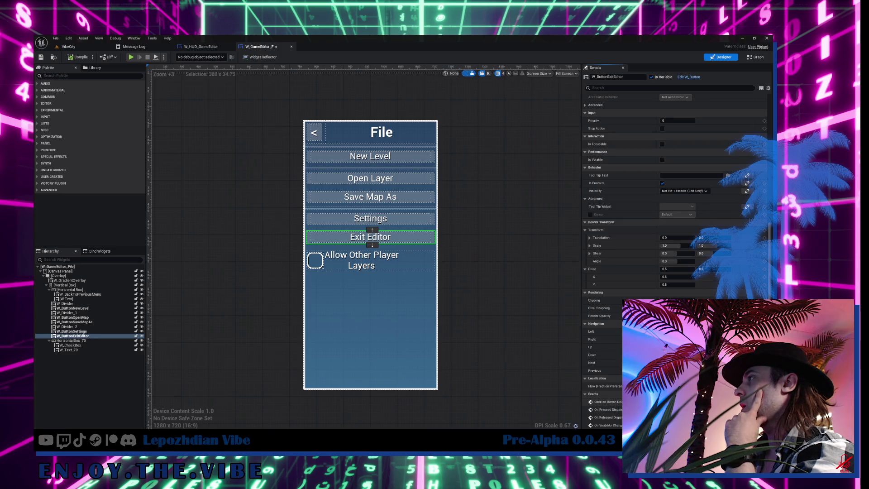
{"action": "left_click", "coordinate": [765, 402]}
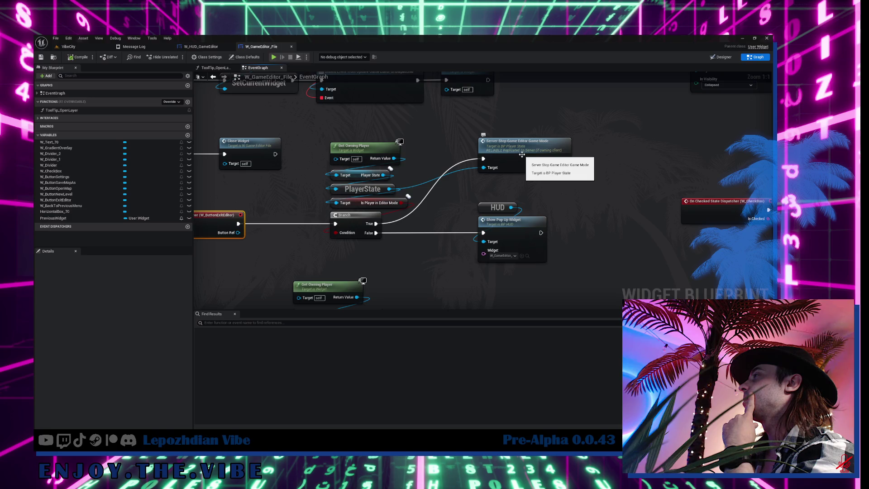
{"action": "left_click", "coordinate": [522, 154]}
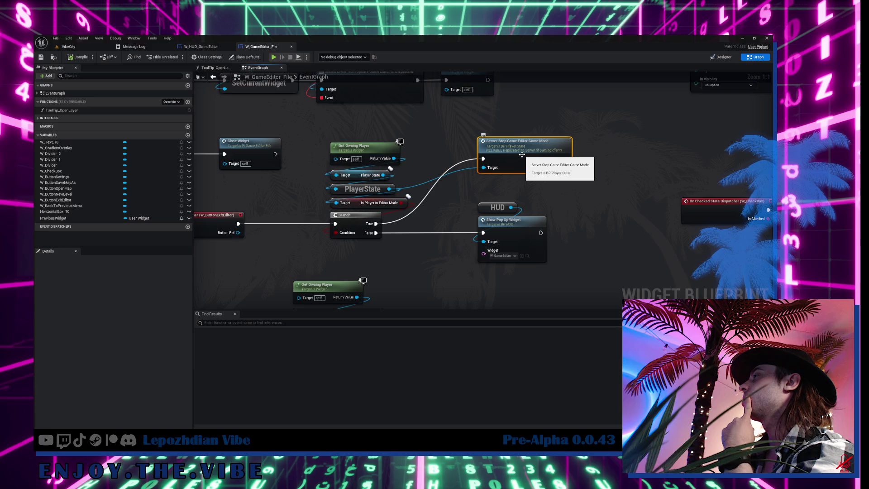
{"action": "double_click", "coordinate": [522, 155]}
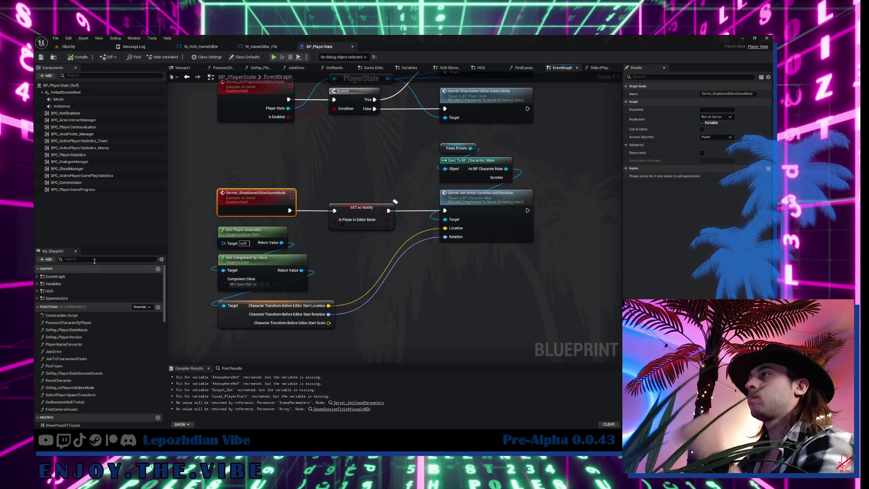
Find 'is player' in My Blueprint, open OnRep_IsPlayerInEditorMode, then return to VibeCity
{"action": "left_click", "coordinate": [95, 259]}
{"action": "type", "text": "on repl"}
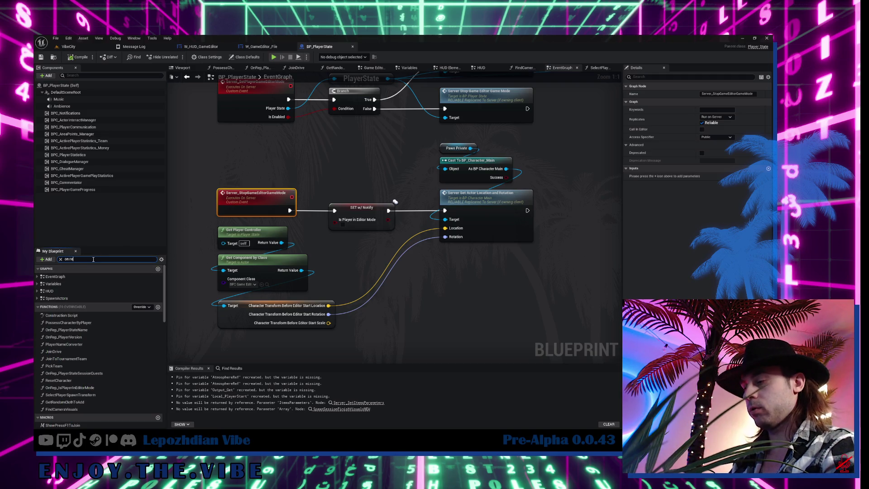
{"action": "key", "text": "BackSpace"}
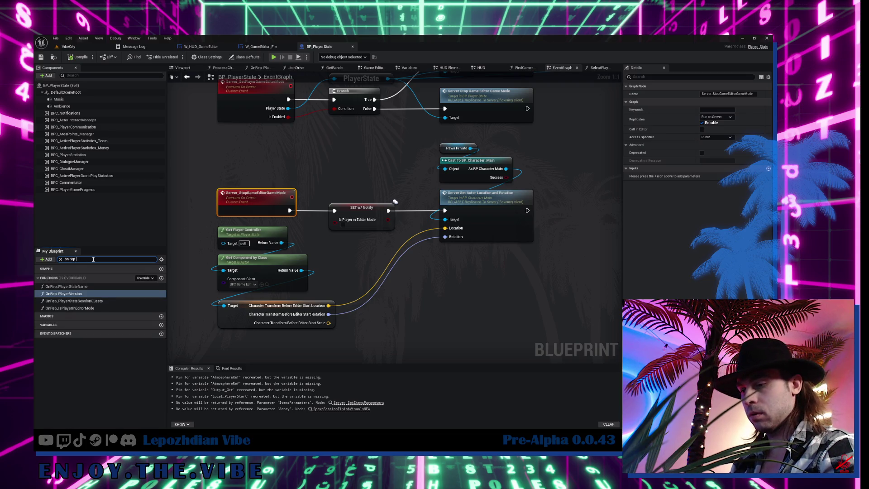
{"action": "type", "text": " game"}
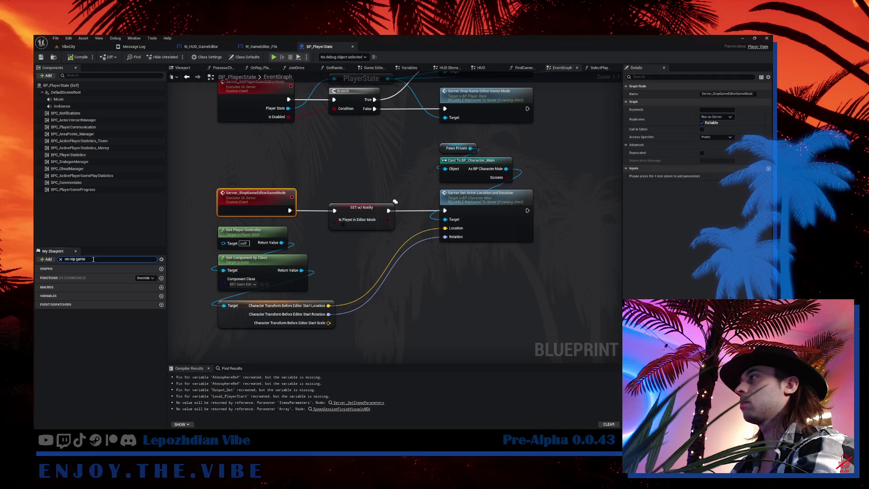
{"action": "key", "text": "BackSpace"}
{"action": "key", "text": "BackSpace"}
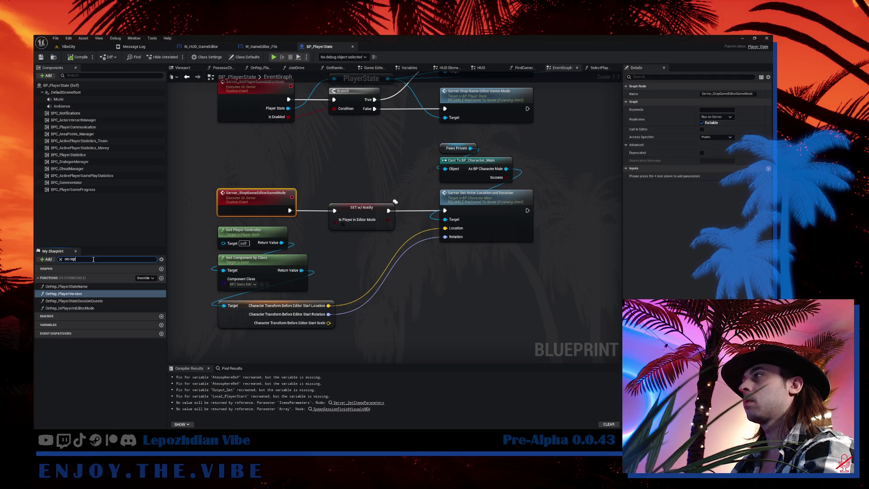
{"action": "key", "text": "BackSpace"}
{"action": "type", "text": "is player"}
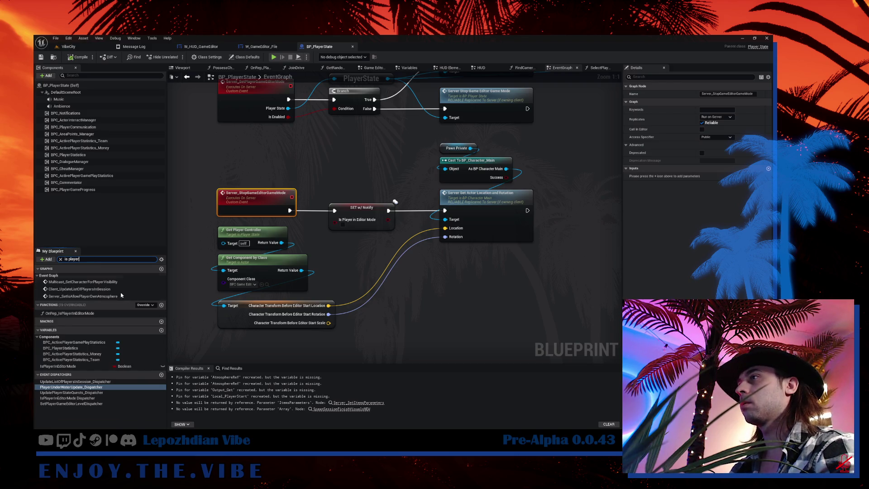
{"action": "double_click", "coordinate": [70, 314]}
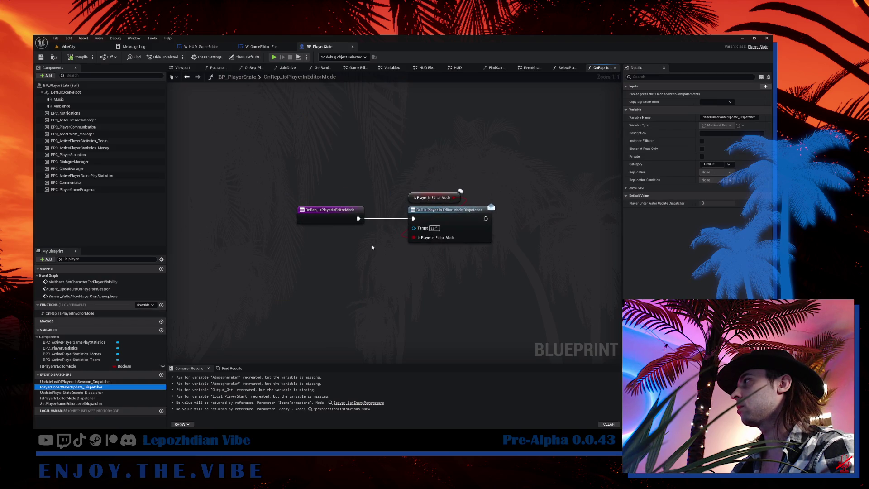
{"action": "left_click", "coordinate": [465, 217]}
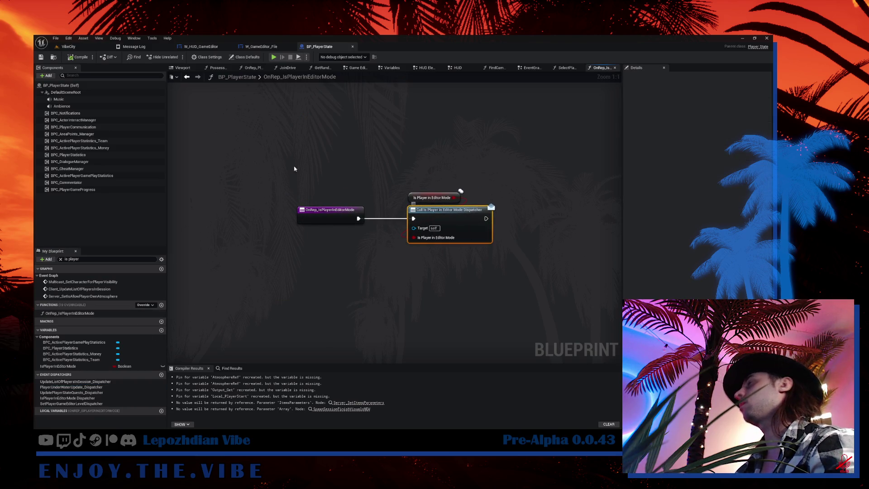
{"action": "left_click", "coordinate": [68, 46]}
Search LepozhdianVibe for 'player main' and open BP_Character_Player_Main
{"action": "key", "text": "ctrl+space"}
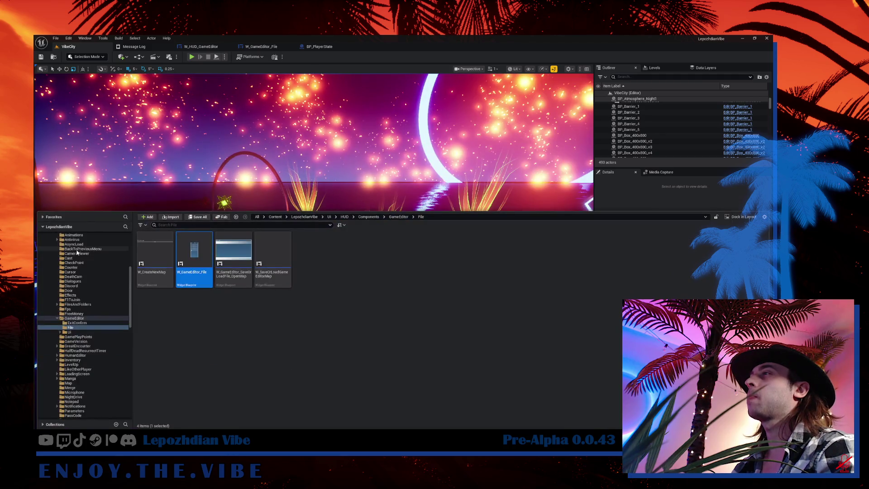
{"action": "scroll", "coordinate": [76, 252], "scroll_direction": "up", "scroll_amount": 5}
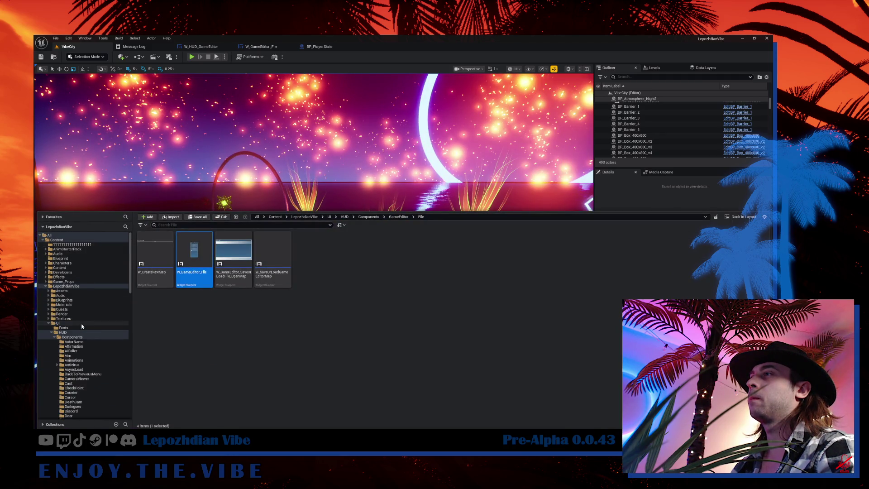
{"action": "left_click", "coordinate": [68, 286]}
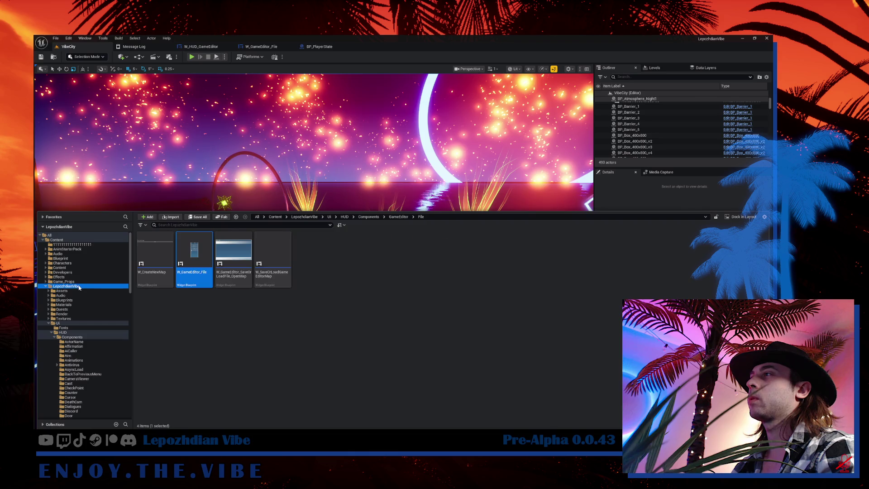
{"action": "left_click", "coordinate": [245, 225]}
{"action": "type", "text": "player"}
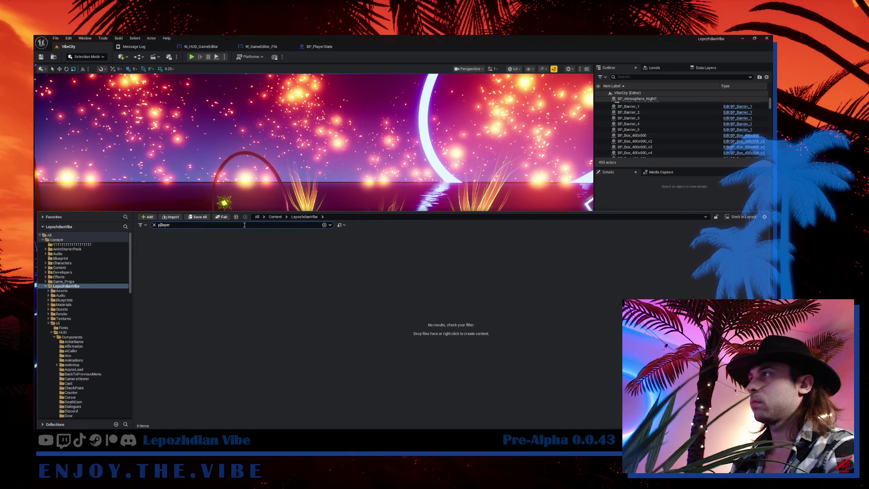
{"action": "key", "text": "BackSpace"}
{"action": "key", "text": "BackSpace"}
{"action": "key", "text": "BackSpace"}
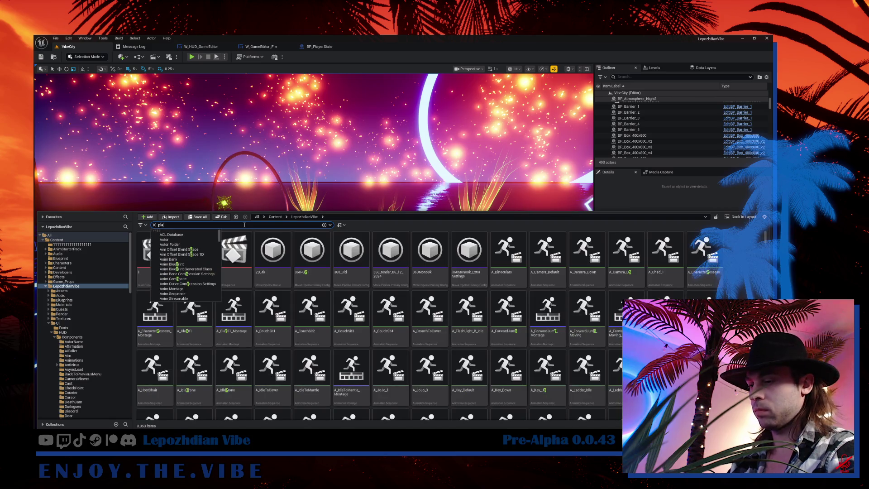
{"action": "type", "text": "yer main"}
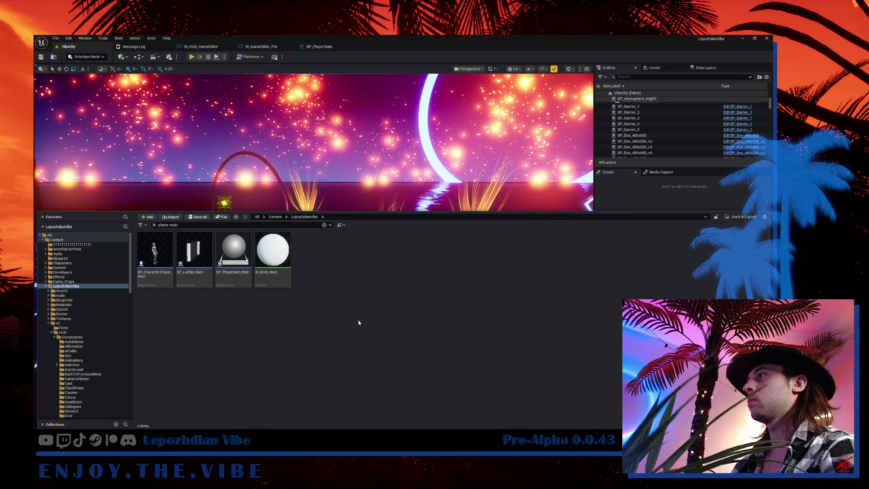
{"action": "left_click", "coordinate": [154, 256]}
{"action": "double_click", "coordinate": [153, 257]}
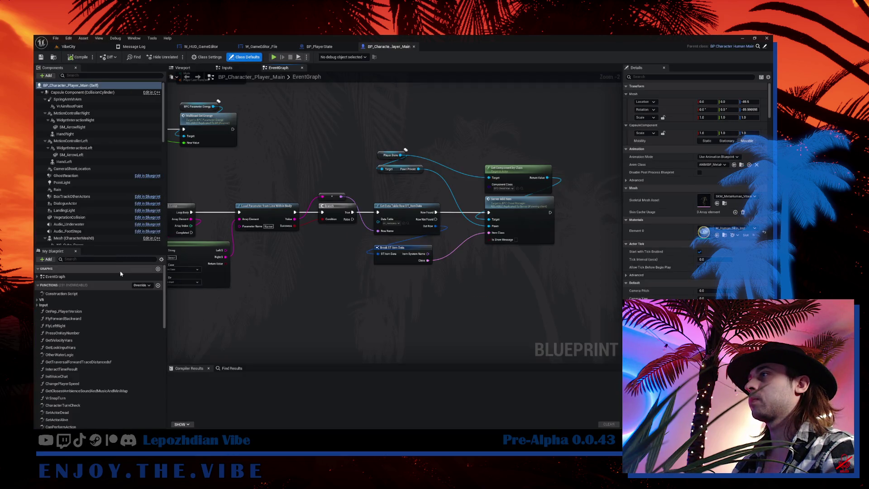
{"action": "left_click", "coordinate": [108, 261]}
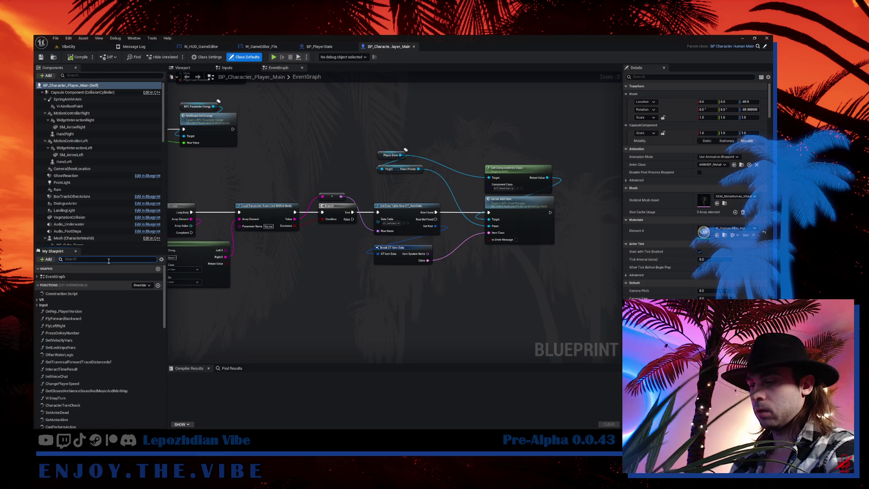
Search the character blueprint for 'game editor' and jump to the UpdateIsPlayerInEditorMode event
{"action": "type", "text": "game editor"}
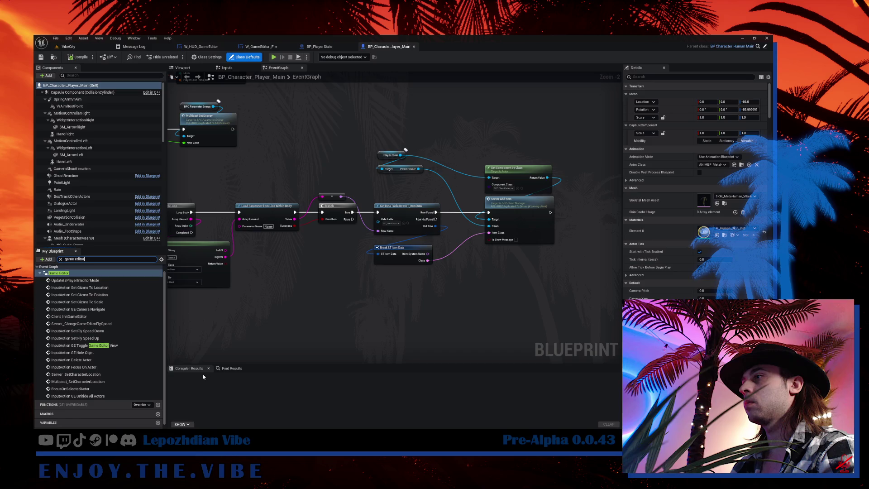
{"action": "left_click", "coordinate": [231, 369]}
{"action": "type", "text": "game editor"}
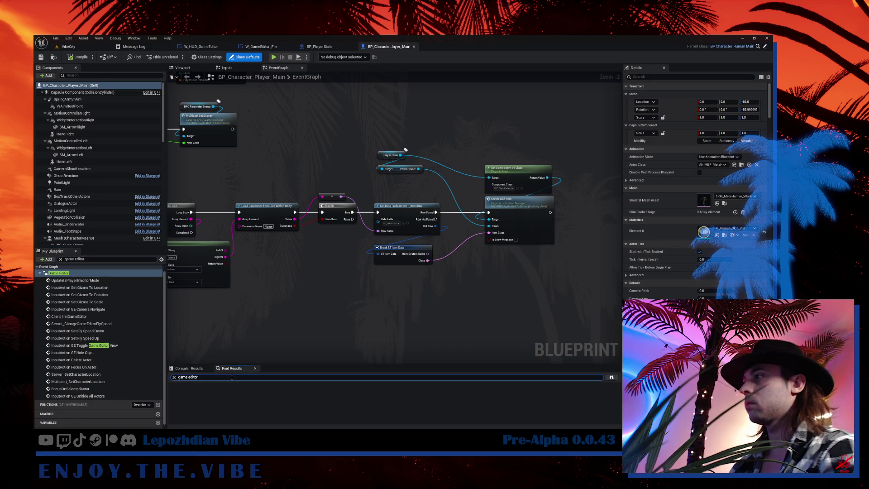
{"action": "key", "text": "Return"}
{"action": "double_click", "coordinate": [217, 415]}
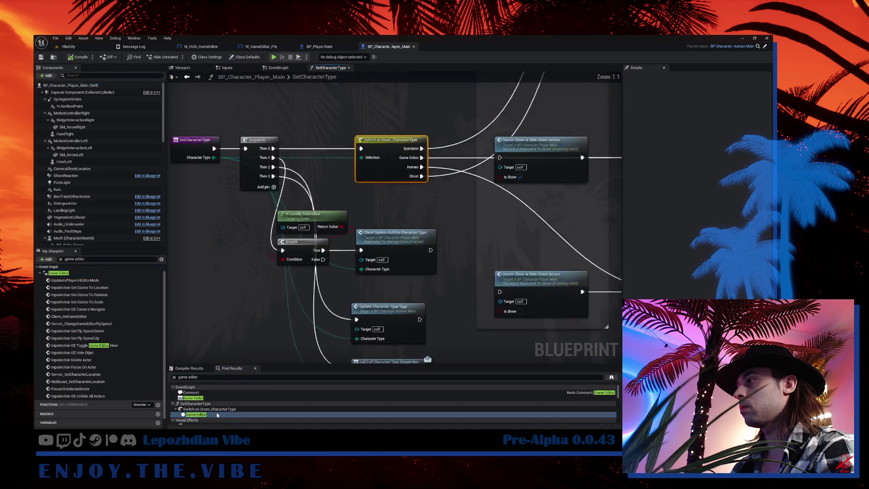
{"action": "scroll", "coordinate": [216, 414], "scroll_direction": "down", "scroll_amount": 3}
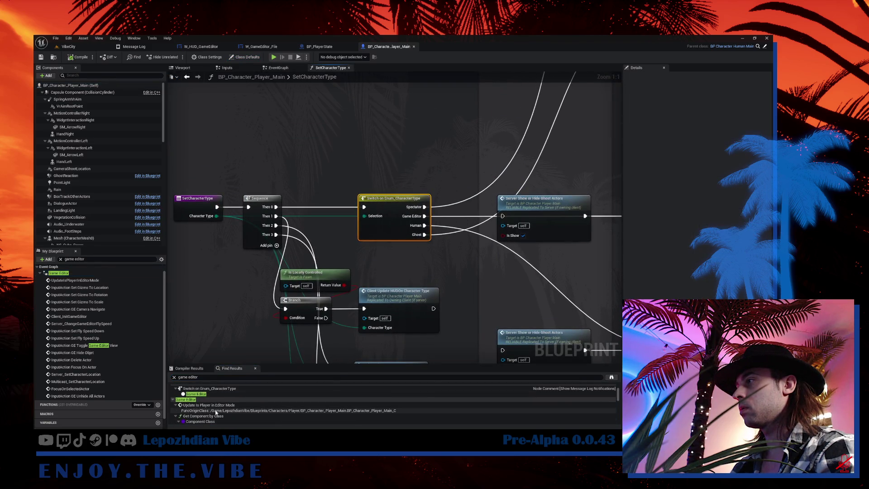
{"action": "double_click", "coordinate": [217, 405]}
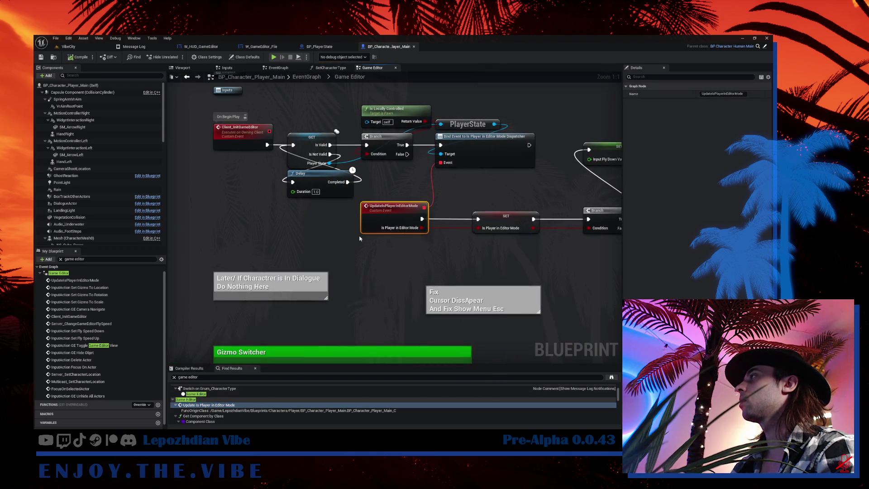
Wrap the PlayerState and Bind Event nodes in a 'PERHAPS DEPRICATED' comment
{"action": "left_click_drag", "start_coordinate": [375, 159], "coordinate": [428, 206]}
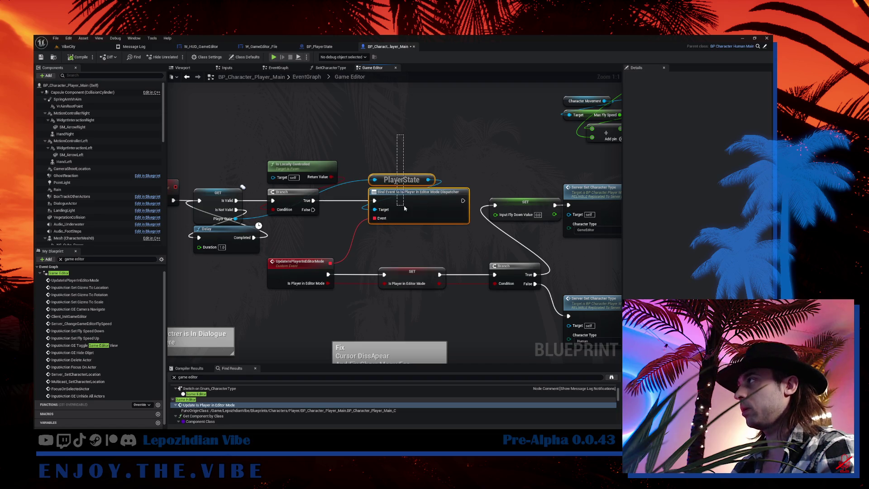
{"action": "type", "text": "c"}
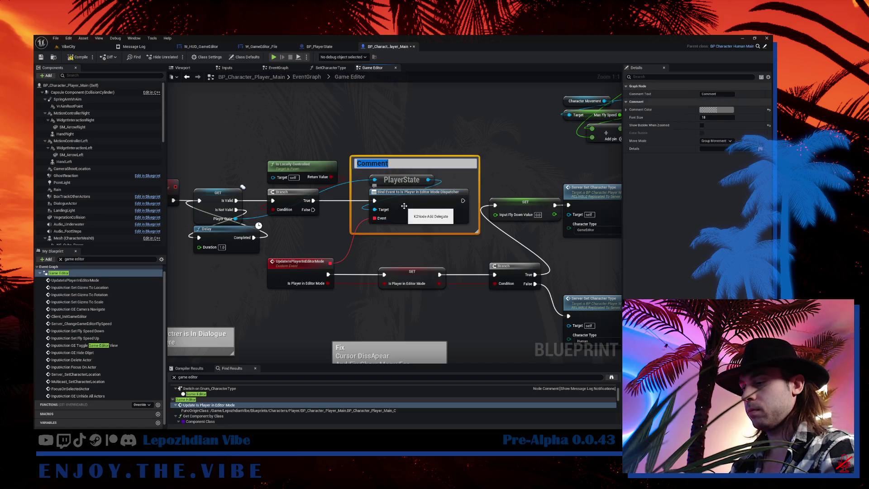
{"action": "type", "text": "PERHAPS"}
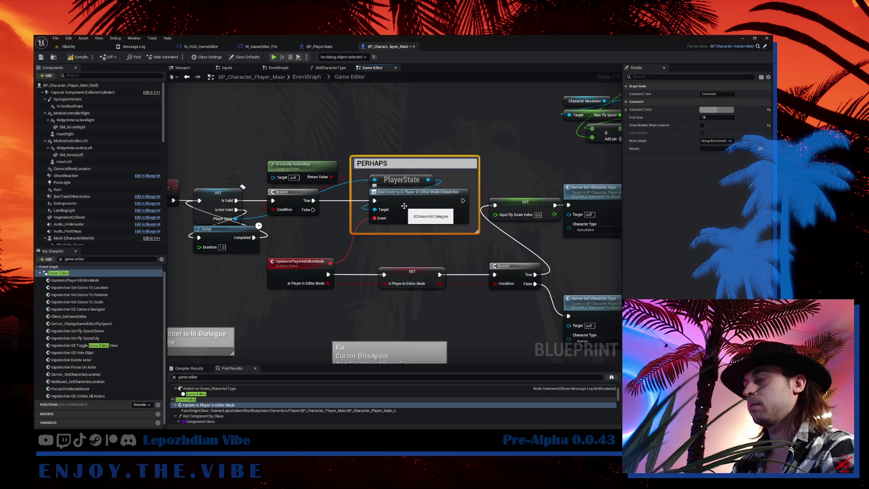
{"action": "type", "text": " DEPRIC"}
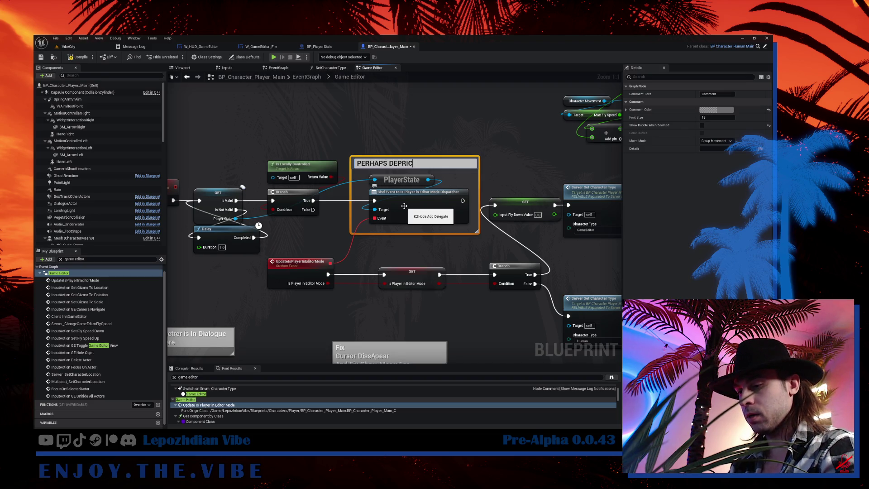
{"action": "type", "text": "ATED"}
{"action": "key", "text": "Return"}
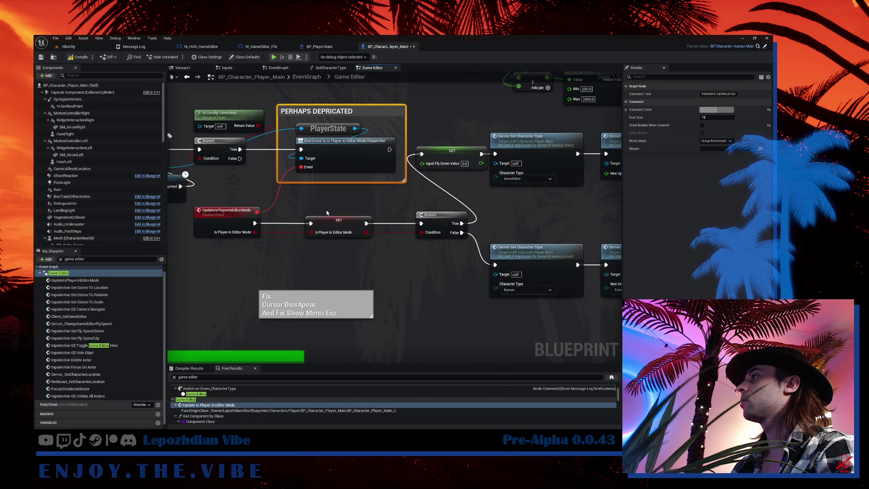
{"action": "left_click_drag", "start_coordinate": [332, 201], "coordinate": [451, 230]}
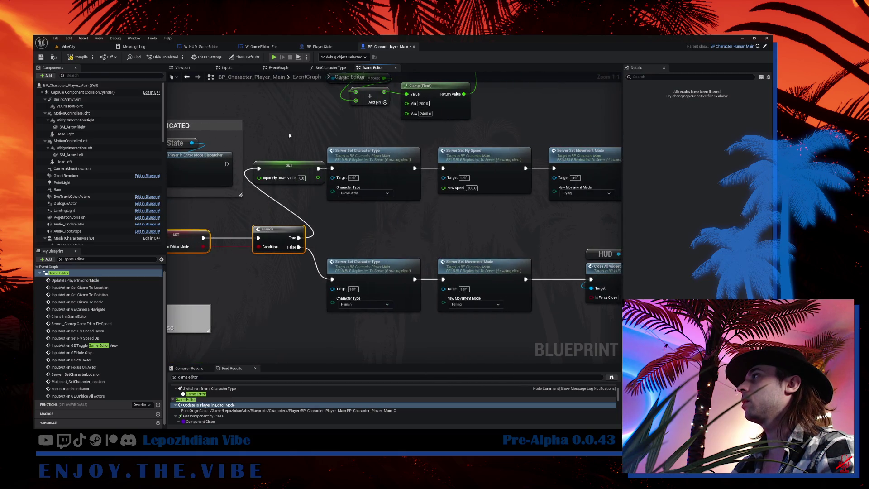
Shift the lower Character Type and Movement Mode nodes and the upper editor-mode row rightward
{"action": "mouse_move", "coordinate": [291, 151]}
{"action": "left_mouse_down"}
{"action": "mouse_move", "coordinate": [421, 180]}
{"action": "mouse_move", "coordinate": [348, 161]}
{"action": "left_mouse_up"}
{"action": "left_click_drag", "start_coordinate": [271, 206], "coordinate": [460, 272]}
{"action": "mouse_move", "coordinate": [301, 242]}
{"action": "left_mouse_down"}
{"action": "mouse_move", "coordinate": [337, 240]}
{"action": "mouse_move", "coordinate": [316, 241]}
{"action": "left_mouse_up"}
{"action": "scroll", "coordinate": [270, 223], "scroll_direction": "down", "scroll_amount": 2}
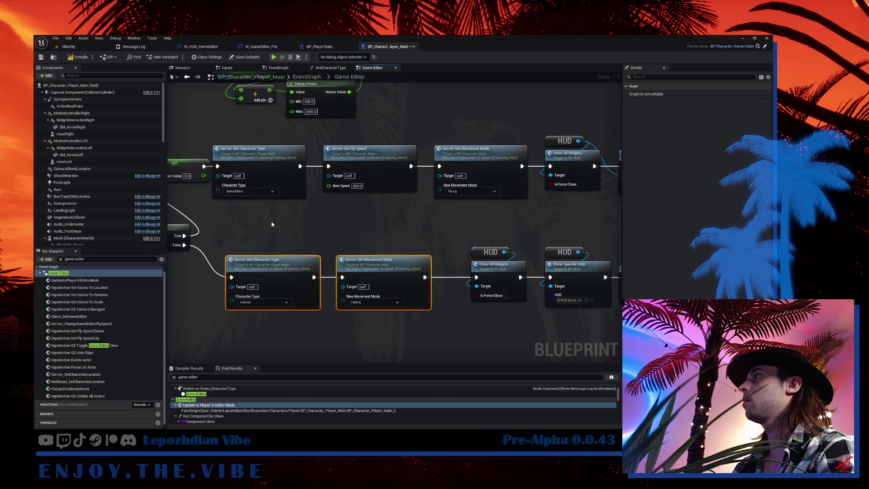
{"action": "mouse_move", "coordinate": [208, 152]}
{"action": "left_mouse_down"}
{"action": "mouse_move", "coordinate": [616, 199]}
{"action": "mouse_move", "coordinate": [387, 214]}
{"action": "left_mouse_up"}
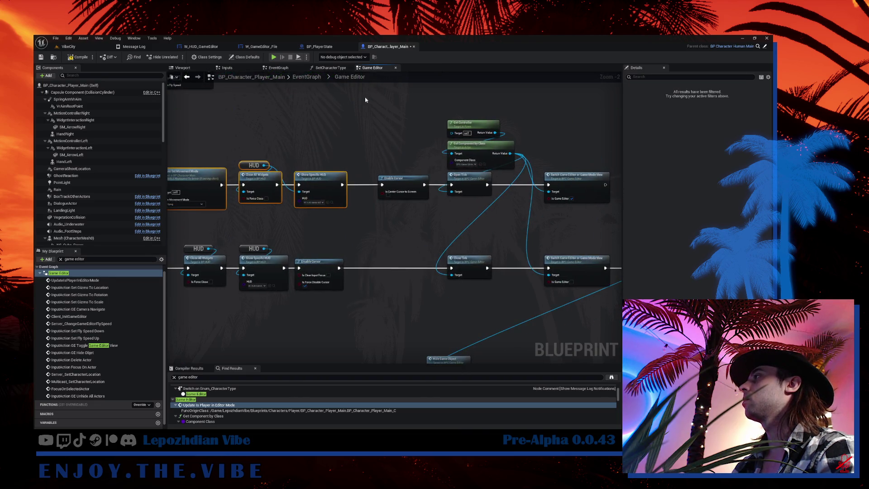
{"action": "left_click_drag", "start_coordinate": [370, 99], "coordinate": [514, 210]}
{"action": "scroll", "coordinate": [299, 188], "scroll_direction": "up", "scroll_amount": 1}
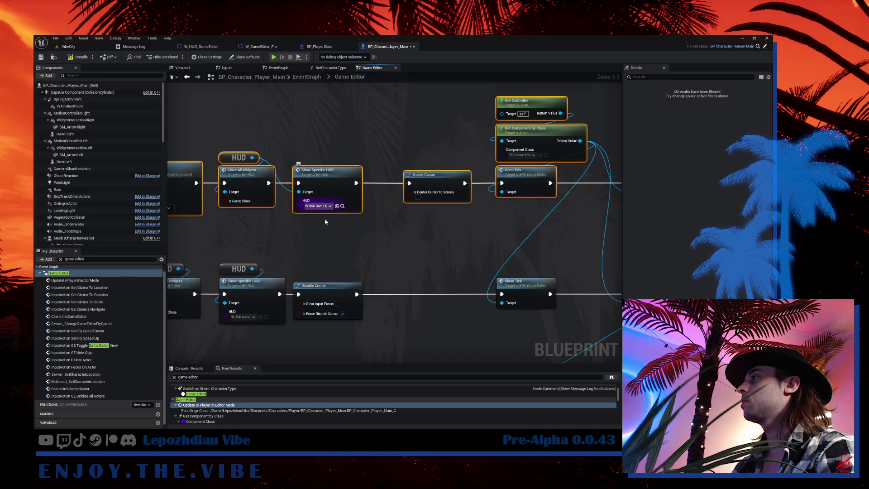
{"action": "scroll", "coordinate": [324, 227], "scroll_direction": "down", "scroll_amount": 1}
{"action": "scroll", "coordinate": [323, 227], "scroll_direction": "down", "scroll_amount": 1}
{"action": "left_click_drag", "start_coordinate": [324, 227], "coordinate": [500, 214]}
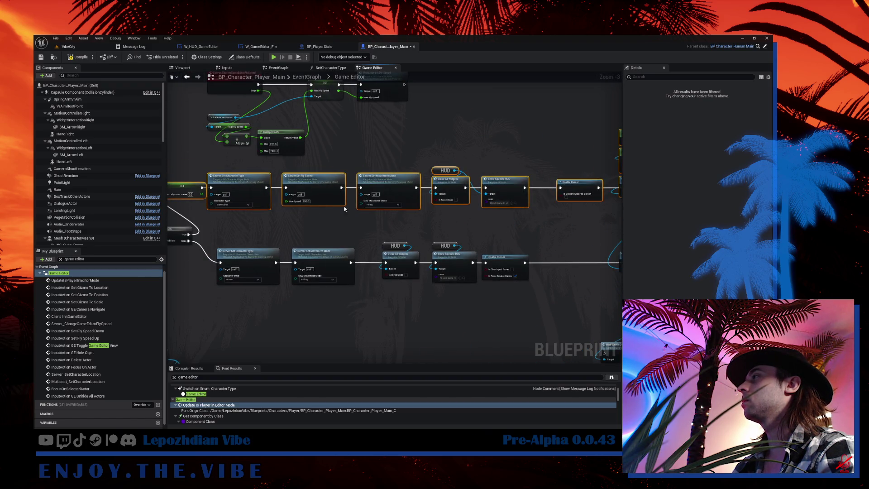
{"action": "left_click_drag", "start_coordinate": [286, 191], "coordinate": [345, 194]}
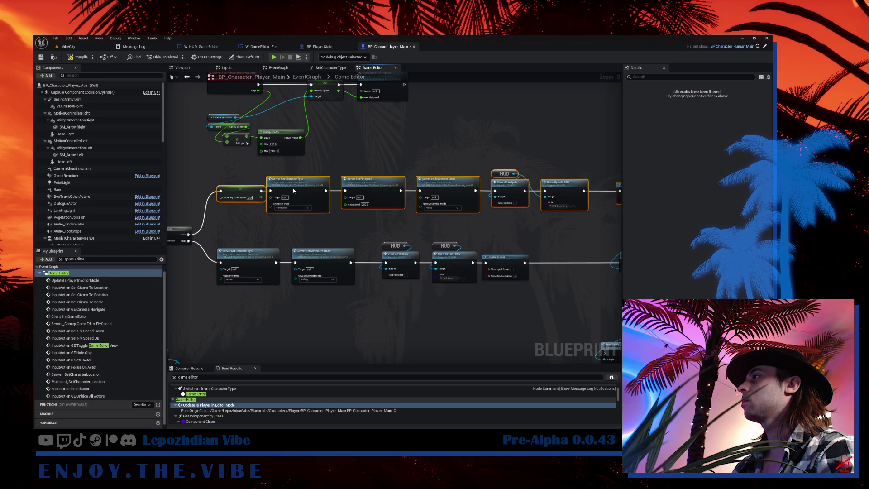
Move the Server Set Character Type row right, placing Switch Game Editor and Close Tick beside Open Tick
{"action": "left_click", "coordinate": [305, 169]}
{"action": "left_click_drag", "start_coordinate": [305, 169], "coordinate": [556, 201]}
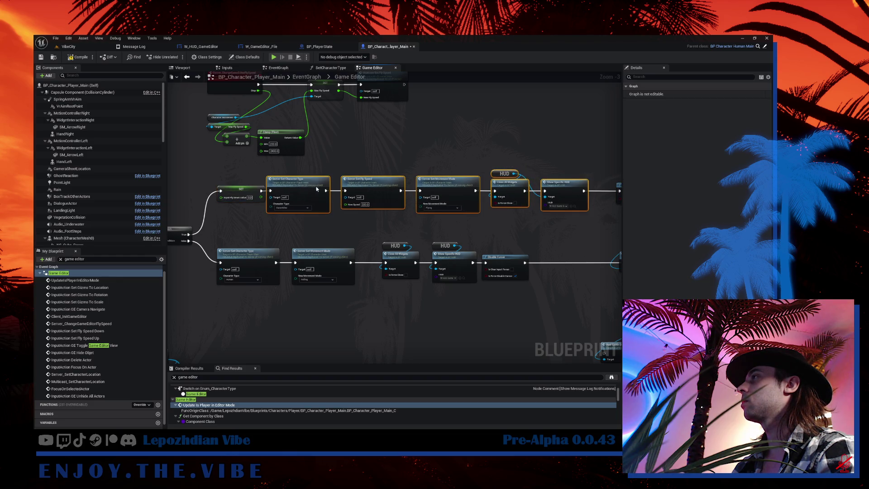
{"action": "mouse_move", "coordinate": [308, 186]}
{"action": "left_mouse_down"}
{"action": "mouse_move", "coordinate": [335, 190]}
{"action": "mouse_move", "coordinate": [379, 157]}
{"action": "left_mouse_up"}
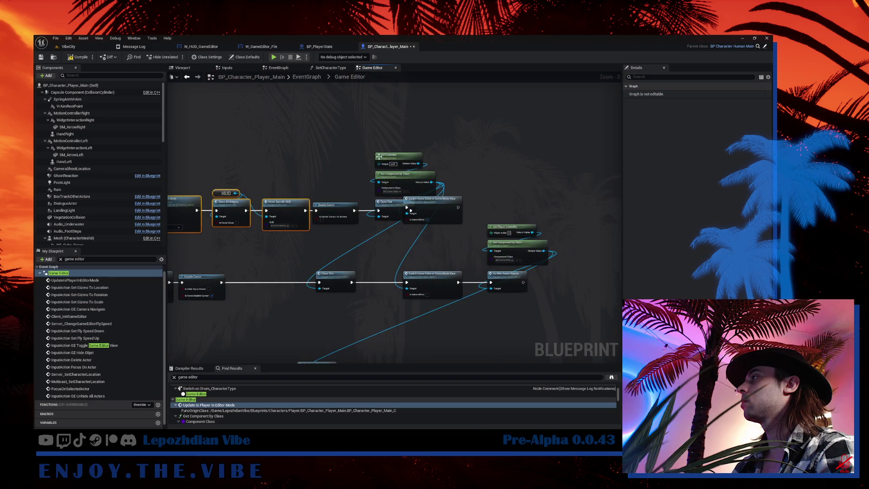
{"action": "left_click_drag", "start_coordinate": [452, 200], "coordinate": [532, 197]}
{"action": "mouse_move", "coordinate": [561, 238]}
{"action": "left_mouse_down"}
{"action": "mouse_move", "coordinate": [349, 299]}
{"action": "mouse_move", "coordinate": [433, 287]}
{"action": "left_mouse_up"}
{"action": "left_click", "coordinate": [512, 227], "text": "ctrl"}
{"action": "scroll", "coordinate": [295, 197], "scroll_direction": "up", "scroll_amount": 4}
{"action": "left_click_drag", "start_coordinate": [178, 211], "coordinate": [295, 198]}
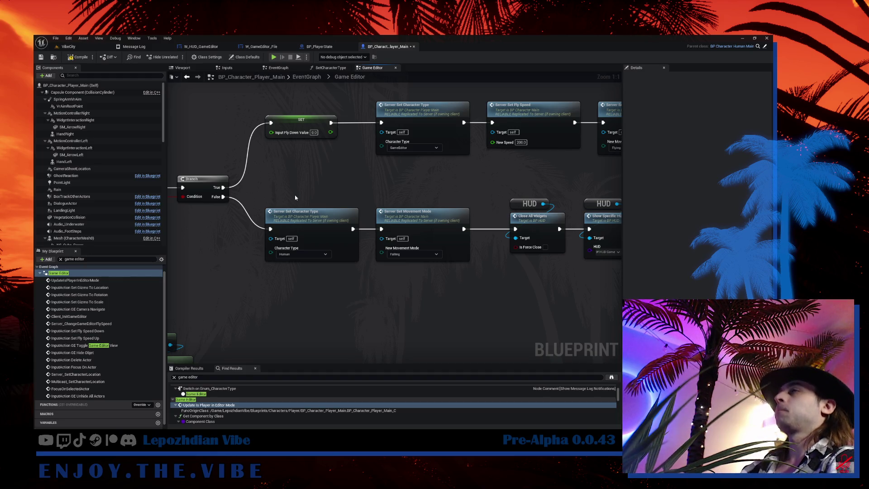
{"action": "mouse_move", "coordinate": [301, 196]}
{"action": "left_mouse_down"}
{"action": "mouse_move", "coordinate": [409, 217]}
{"action": "mouse_move", "coordinate": [506, 218]}
{"action": "mouse_move", "coordinate": [531, 238]}
{"action": "mouse_move", "coordinate": [419, 262]}
{"action": "left_mouse_up"}
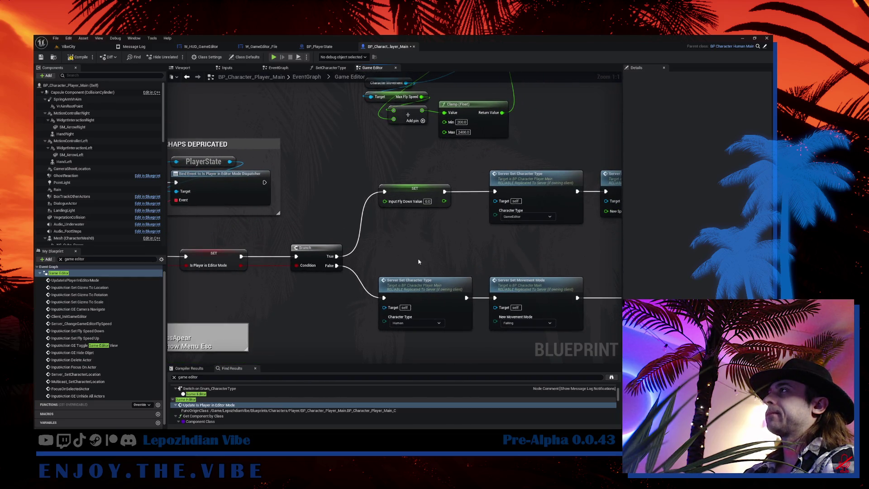
Compile the character blueprint, then review the Branch false path setting Human and Falling movement
{"action": "left_click", "coordinate": [88, 57]}
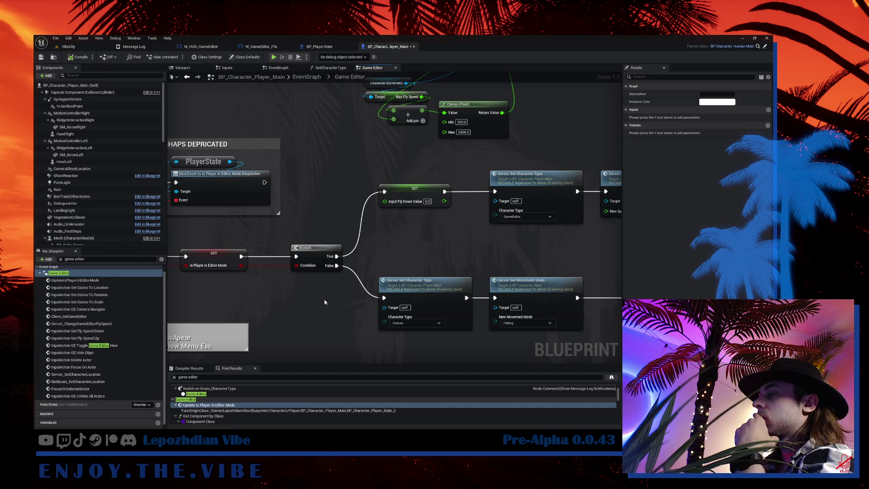
{"action": "left_click_drag", "start_coordinate": [323, 303], "coordinate": [343, 299]}
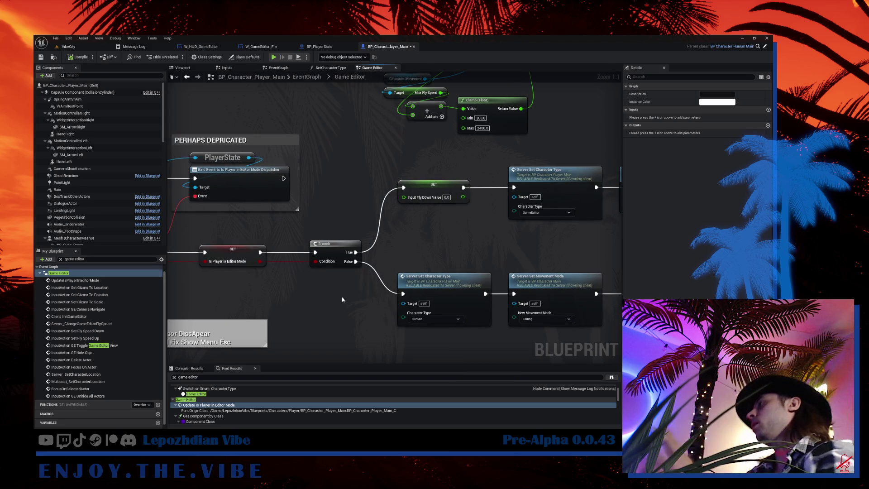
{"action": "mouse_move", "coordinate": [397, 289]}
{"action": "left_mouse_down"}
{"action": "mouse_move", "coordinate": [475, 355]}
{"action": "mouse_move", "coordinate": [601, 301]}
{"action": "mouse_move", "coordinate": [542, 318]}
{"action": "left_mouse_up"}
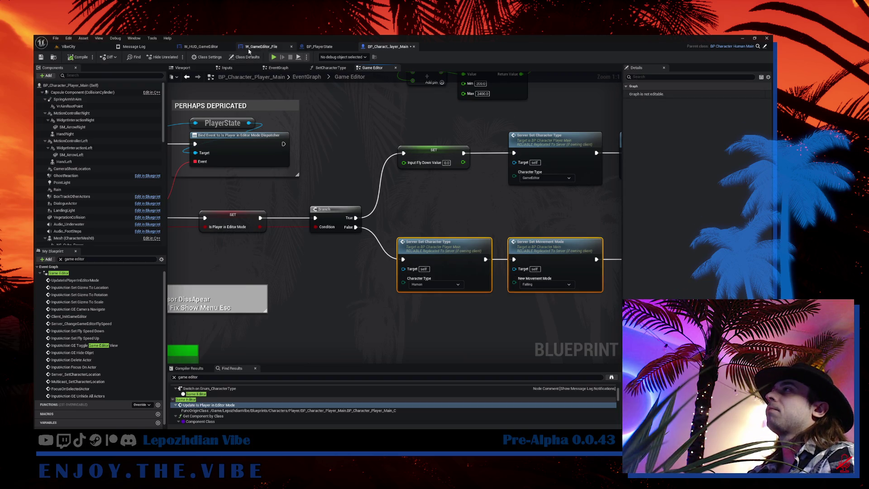
Go back to the VibeCity level editor and list the UI > HUD folder with the search cleared
{"action": "left_click", "coordinate": [201, 46]}
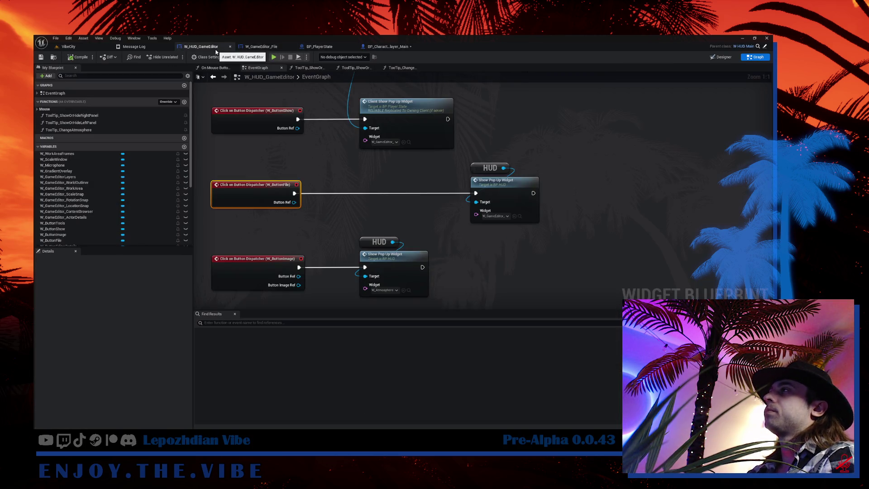
{"action": "left_click", "coordinate": [69, 50]}
{"action": "key", "text": "ctrl+space"}
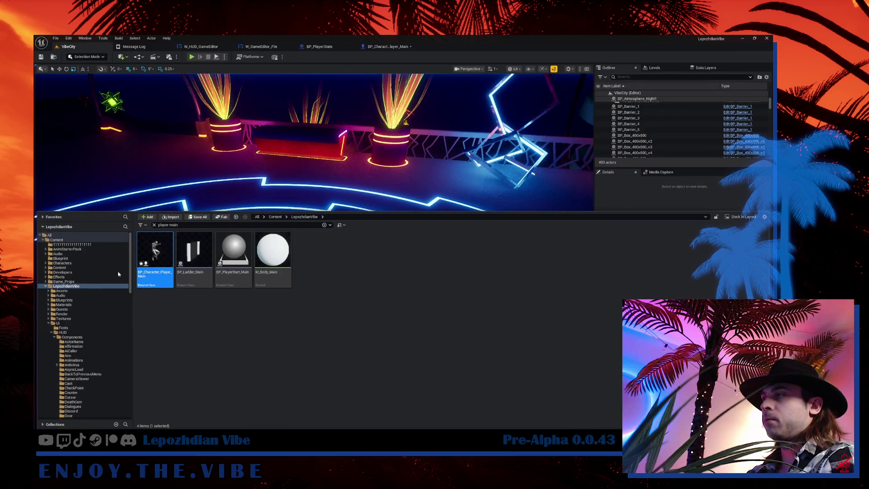
{"action": "key", "text": "ctrl+f"}
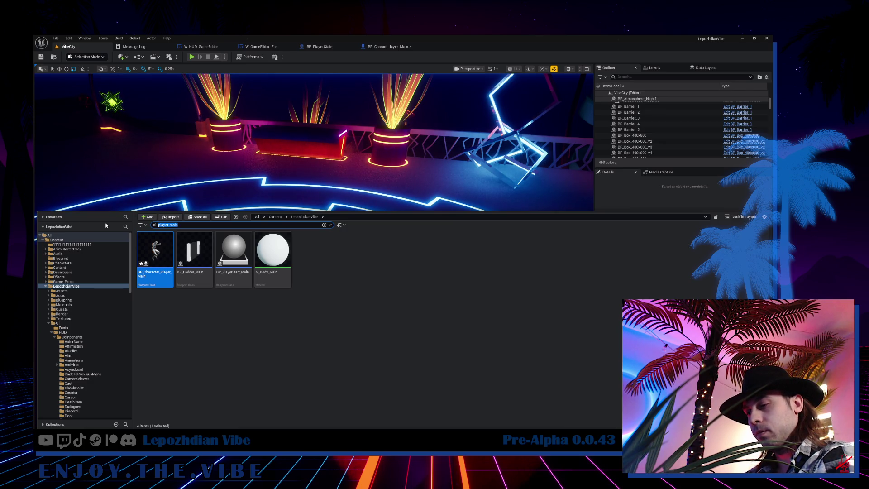
{"action": "key", "text": "BackSpace"}
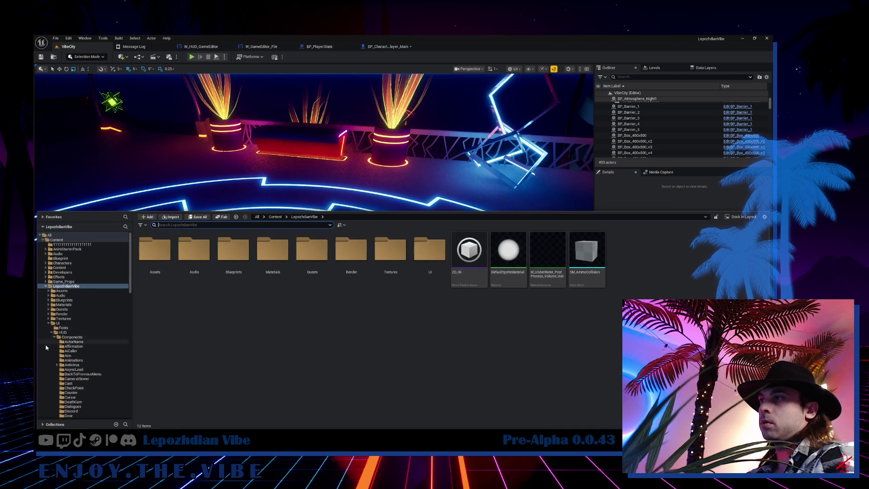
{"action": "left_click", "coordinate": [52, 333]}
{"action": "left_click", "coordinate": [63, 333]}
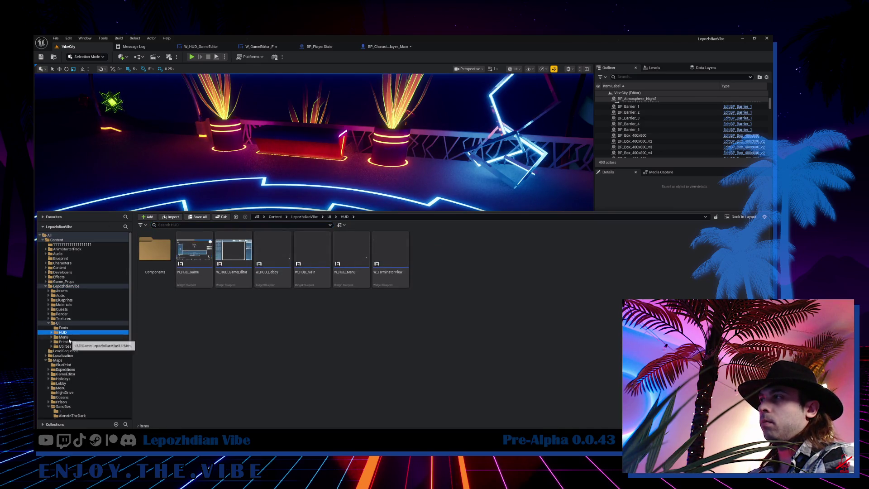
Browse into Menu > InGame and open W_Menu_InGame in the widget designer
{"action": "left_click", "coordinate": [90, 338]}
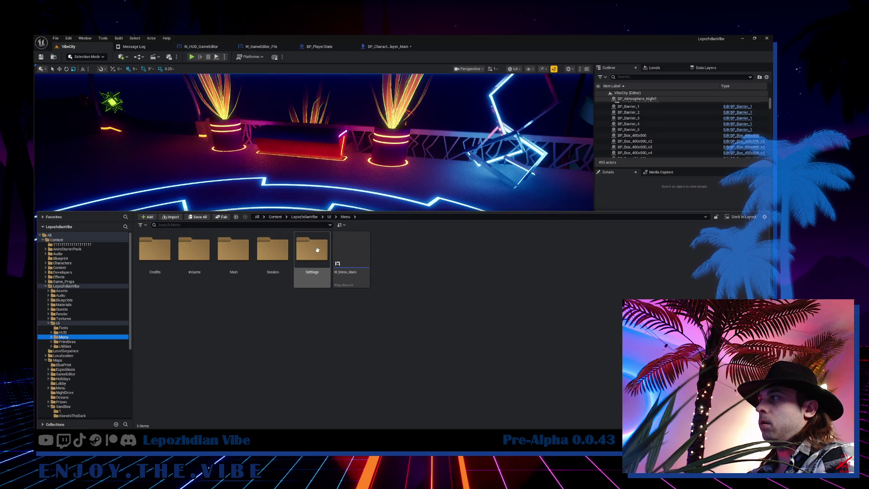
{"action": "double_click", "coordinate": [200, 258]}
{"action": "left_click", "coordinate": [506, 255]}
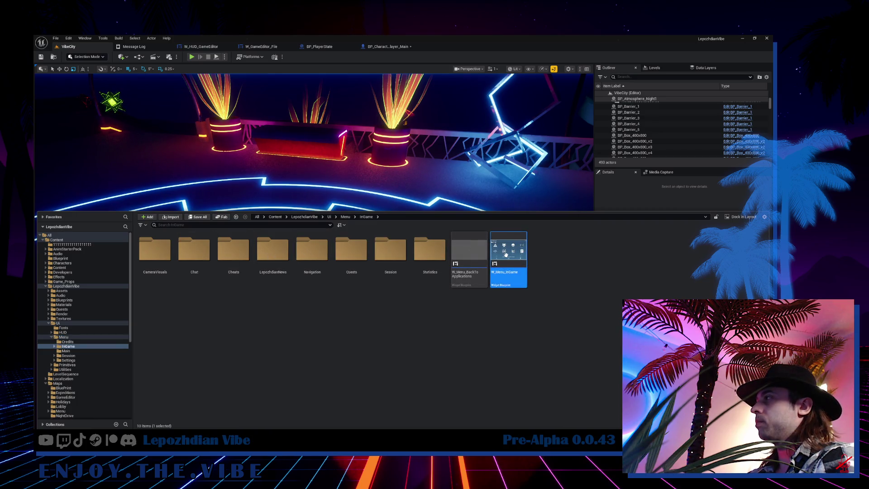
{"action": "double_click", "coordinate": [507, 255]}
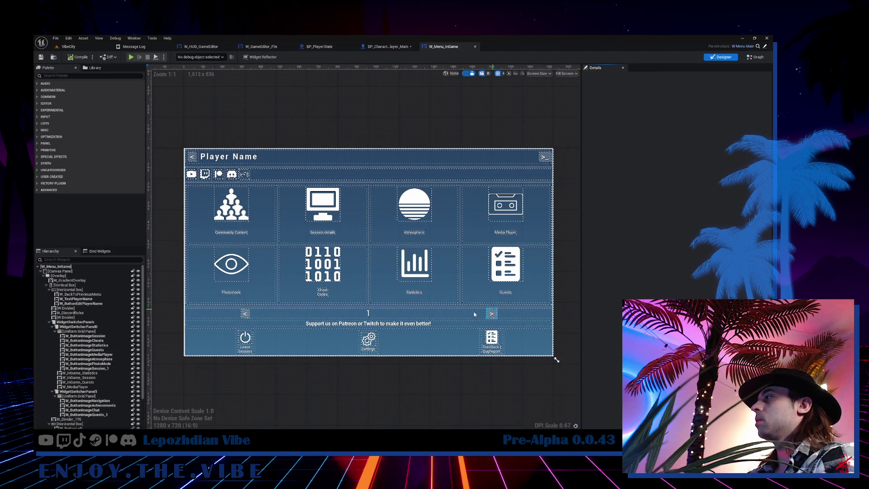
Rename the Vibe Editor button widget to W_ButtonImageVibeEditor
{"action": "left_click", "coordinate": [107, 409]}
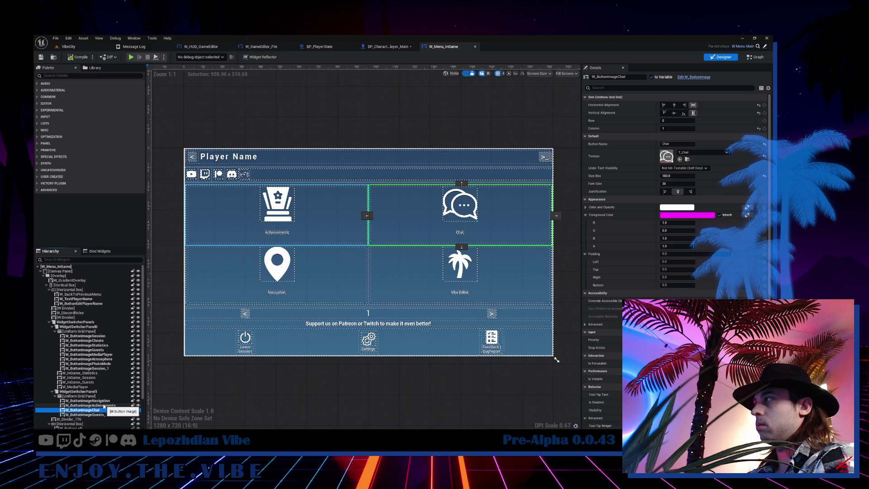
{"action": "left_click", "coordinate": [110, 415]}
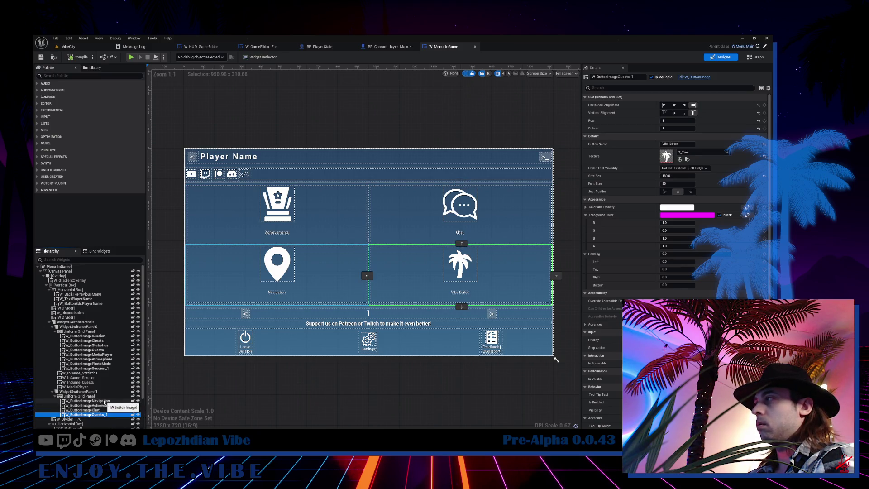
{"action": "left_click", "coordinate": [620, 77]}
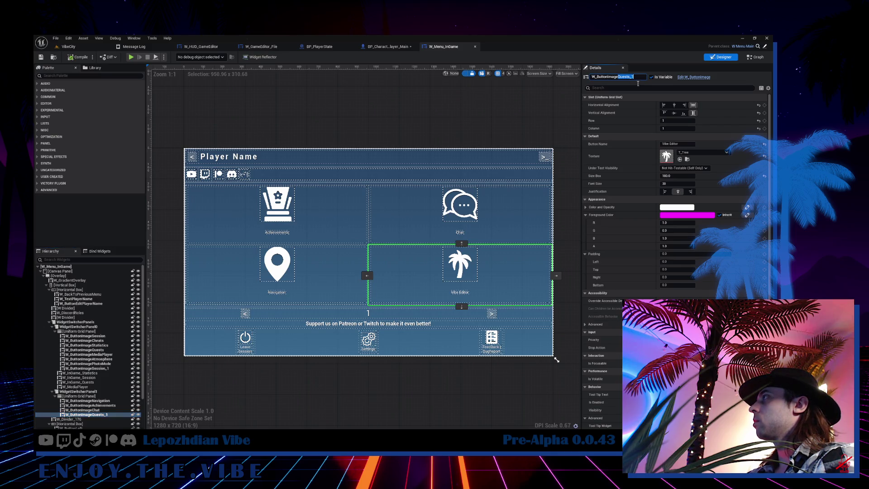
{"action": "key", "text": "BackSpace"}
{"action": "key", "text": "BackSpace"}
{"action": "key", "text": "BackSpace"}
{"action": "type", "text": "VibeEditor"}
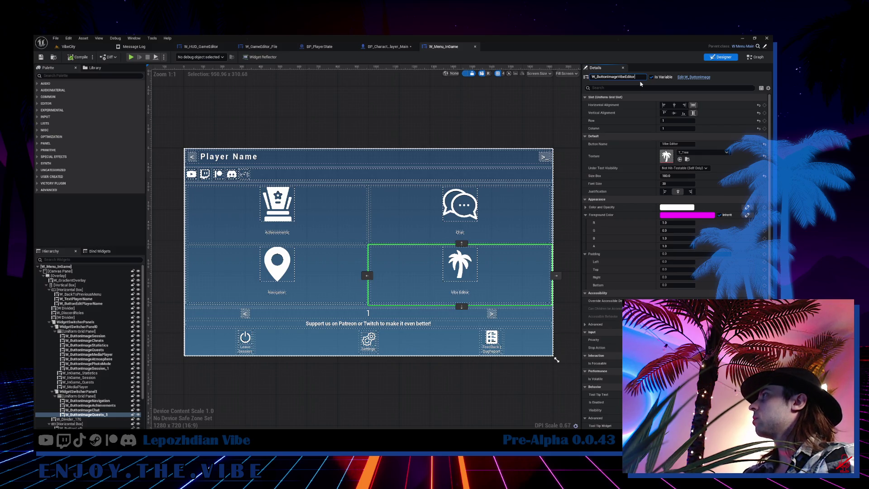
{"action": "key", "text": "Return"}
From the button's click event, jump to the Server Set Player Game Editor Mode definition in BP_PlayerState
{"action": "scroll", "coordinate": [726, 247], "scroll_direction": "down", "scroll_amount": 5}
{"action": "scroll", "coordinate": [726, 247], "scroll_direction": "down", "scroll_amount": 3}
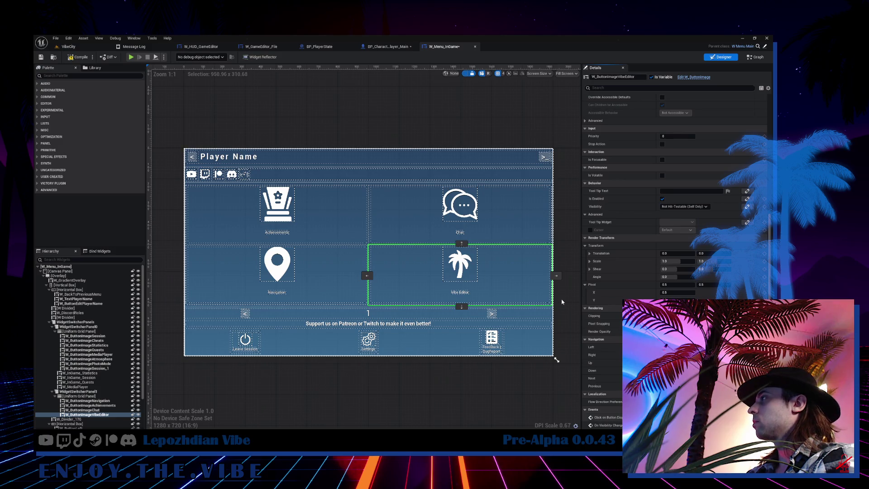
{"action": "left_click", "coordinate": [663, 417]}
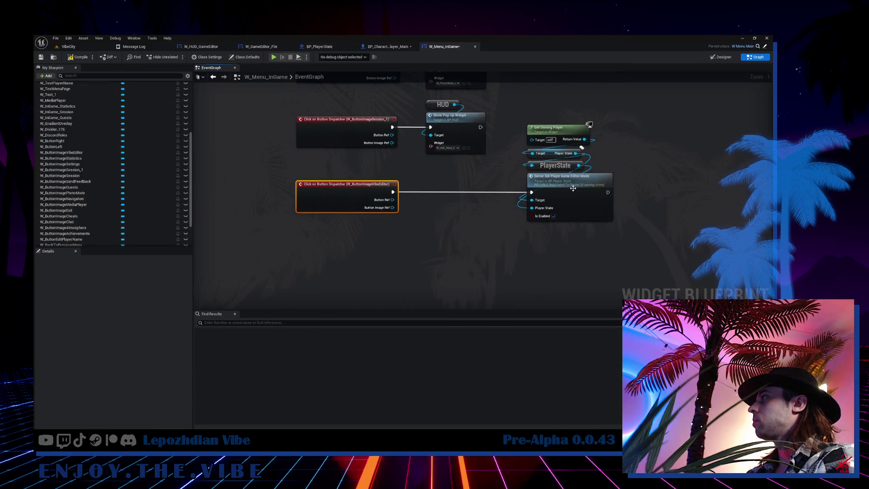
{"action": "left_click", "coordinate": [573, 188]}
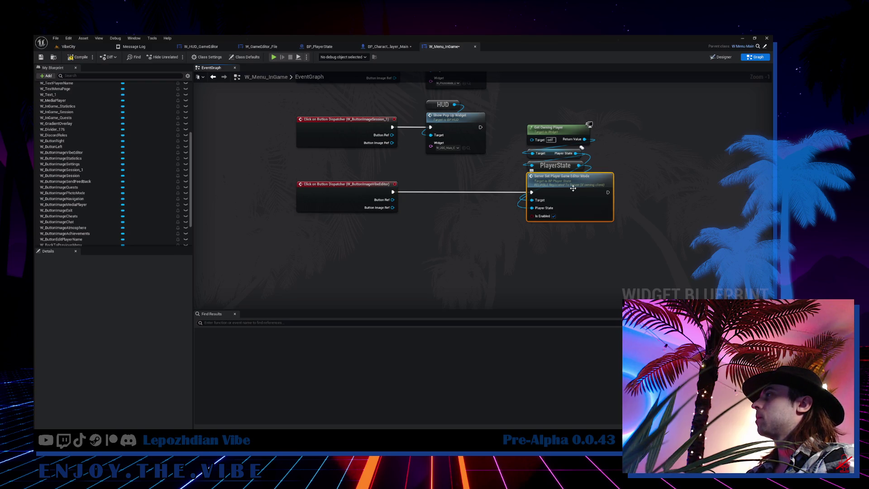
{"action": "double_click", "coordinate": [573, 189]}
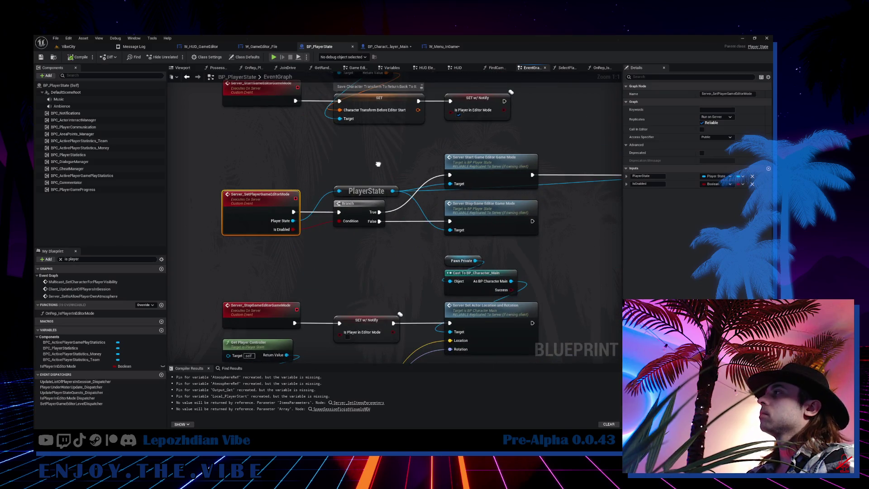
Open the Server_StartGameEditorGameMode event and inspect its Is Player in Editor Mode setter
{"action": "left_click_drag", "start_coordinate": [379, 164], "coordinate": [346, 157]}
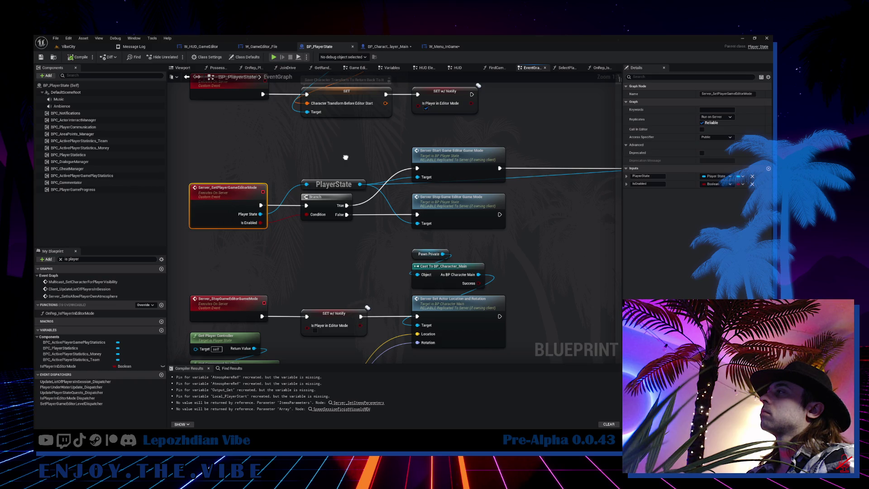
{"action": "key", "text": "alt+Left"}
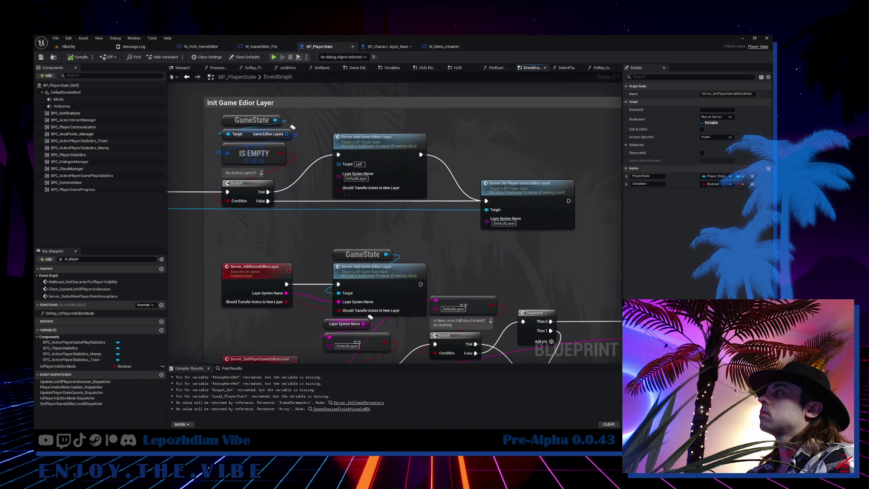
{"action": "key", "text": "alt+Right"}
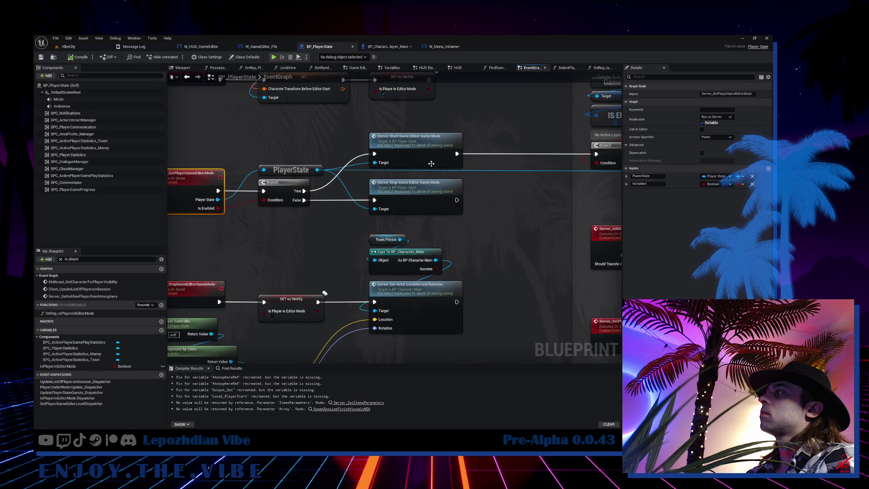
{"action": "double_click", "coordinate": [430, 161]}
{"action": "left_click_drag", "start_coordinate": [430, 161], "coordinate": [271, 171]}
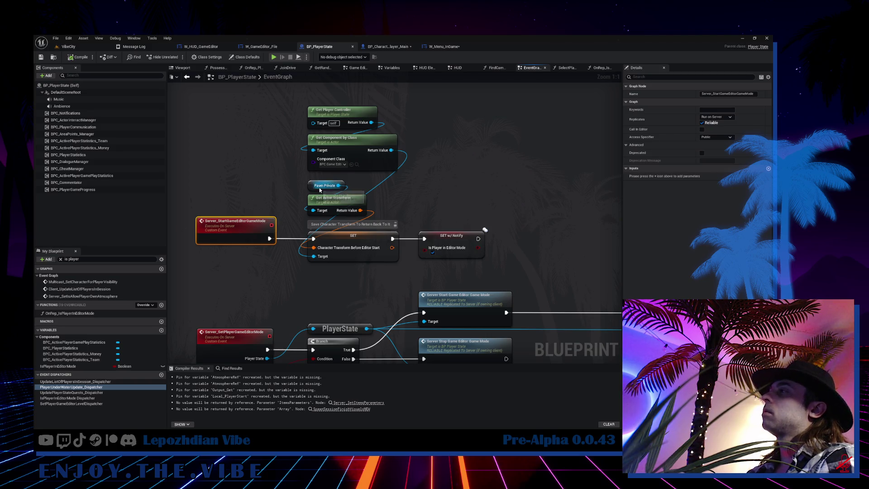
{"action": "mouse_move", "coordinate": [360, 252]}
{"action": "left_mouse_down"}
{"action": "mouse_move", "coordinate": [335, 209]}
{"action": "mouse_move", "coordinate": [373, 209]}
{"action": "left_mouse_up"}
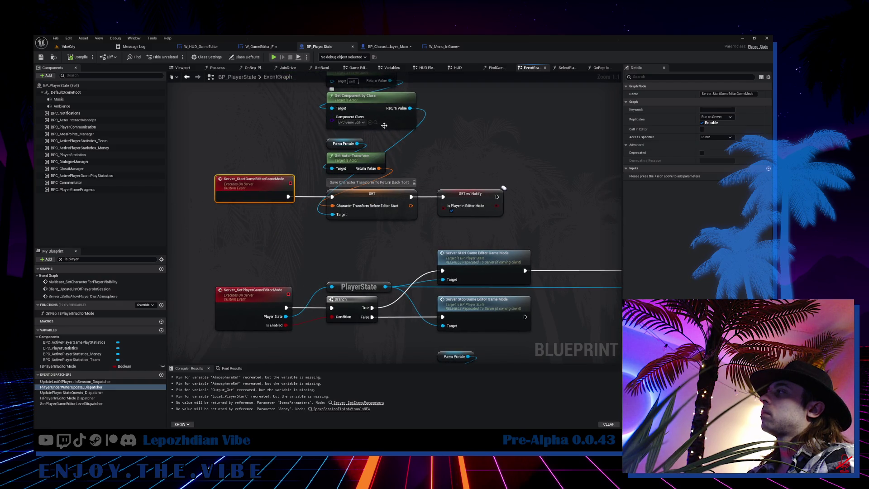
{"action": "left_click", "coordinate": [471, 196]}
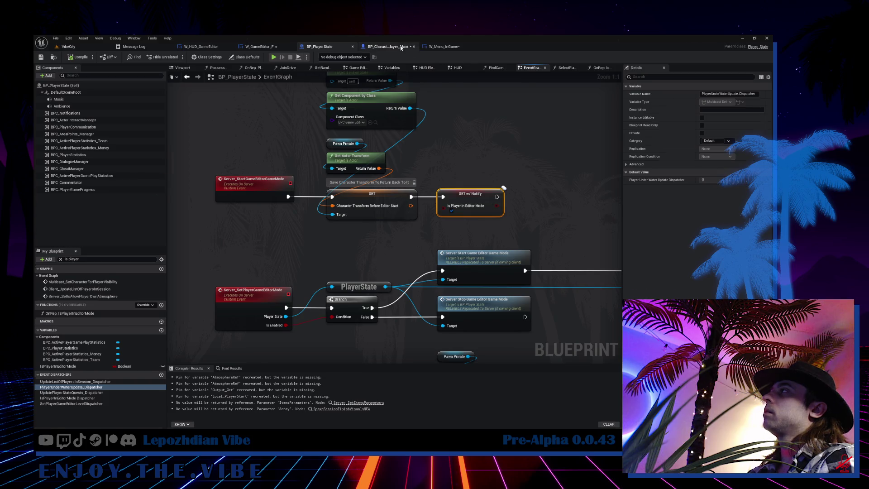
Place a Get Character Type node in BP_Character_Player_Main's Game Editor graph
{"action": "left_click", "coordinate": [387, 46]}
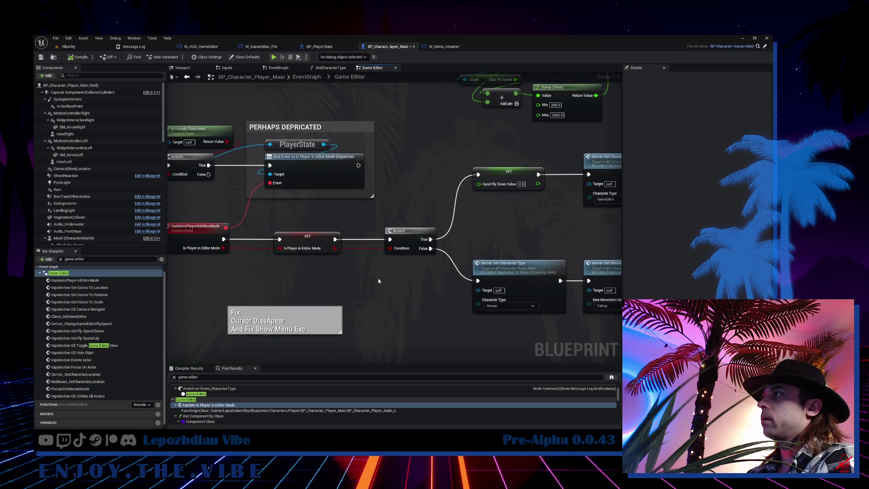
{"action": "right_click", "coordinate": [379, 286]}
{"action": "type", "text": "get cu"}
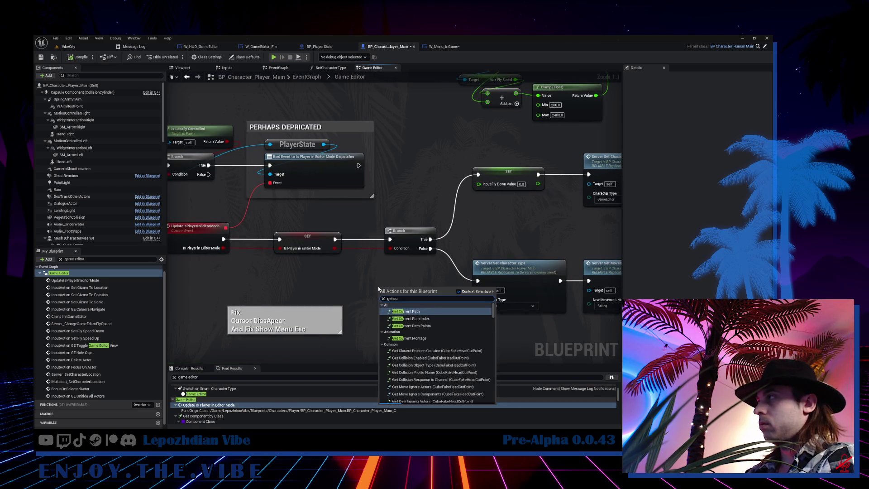
{"action": "key", "text": "BackSpace"}
{"action": "key", "text": "BackSpace"}
{"action": "key", "text": "BackSpace"}
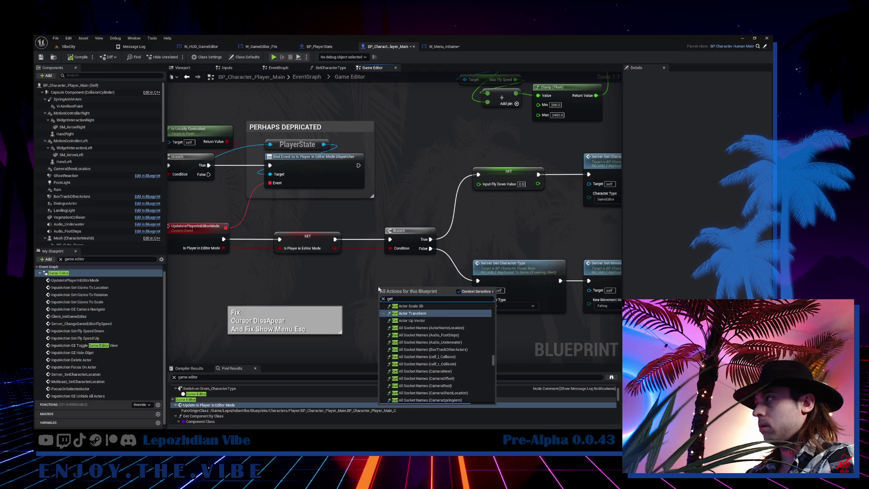
{"action": "type", "text": "character typ"}
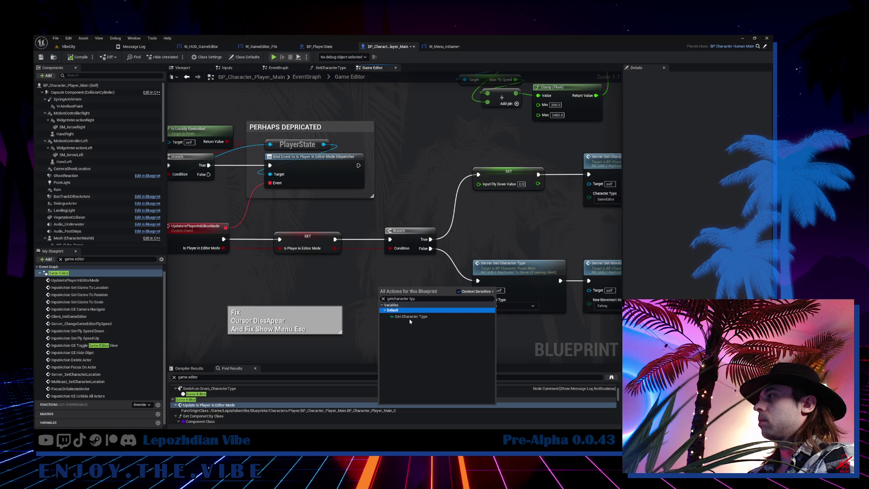
{"action": "left_click", "coordinate": [412, 317]}
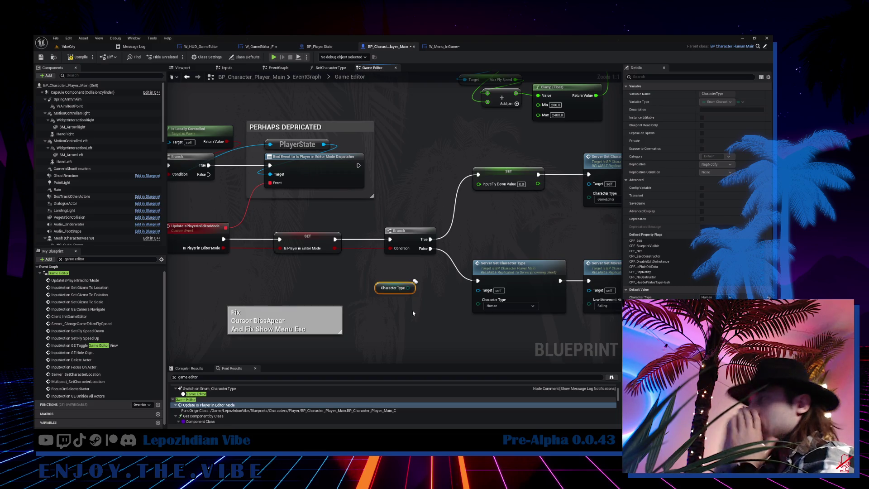
Add Get Player State feeding a Get Component by Class node set to BPC_PlayerStatistics
{"action": "left_click_drag", "start_coordinate": [408, 288], "coordinate": [416, 162]}
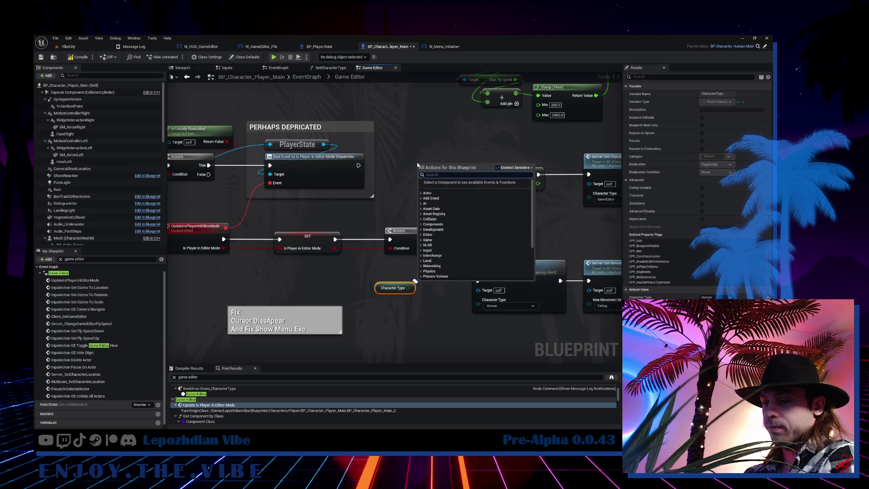
{"action": "type", "text": "get player state"}
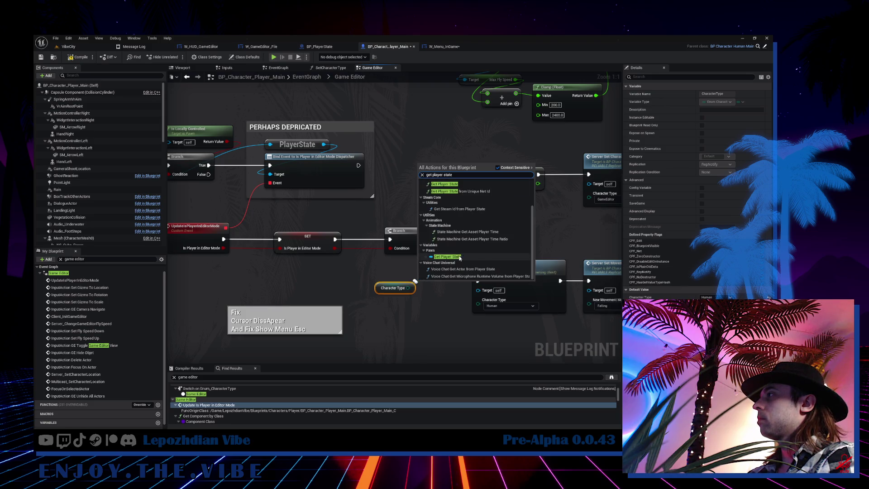
{"action": "left_click", "coordinate": [459, 257]}
{"action": "left_click_drag", "start_coordinate": [448, 167], "coordinate": [441, 195]}
{"action": "type", "text": "ge"}
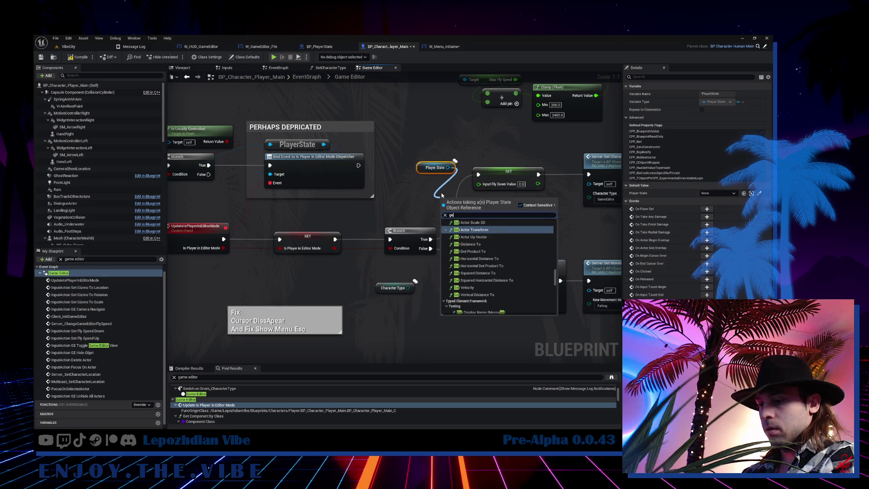
{"action": "type", "text": "t component by"}
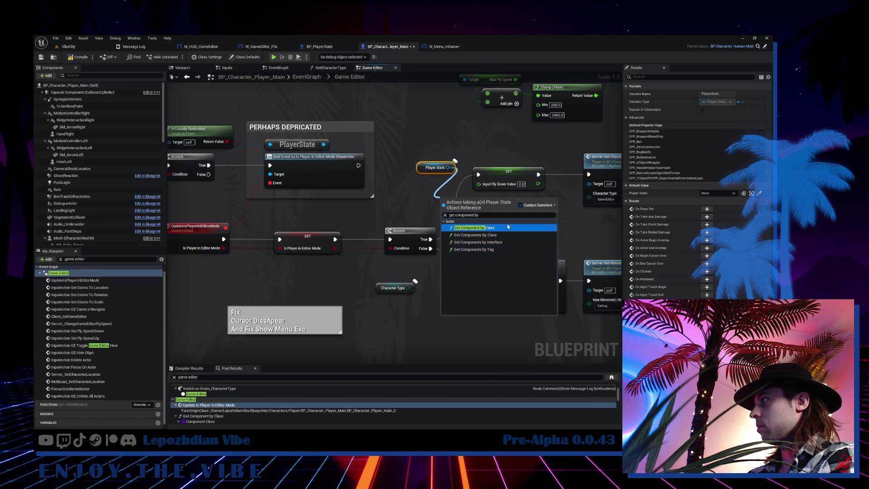
{"action": "left_click", "coordinate": [507, 227]}
{"action": "left_click", "coordinate": [460, 225]}
{"action": "type", "text": "tat"}
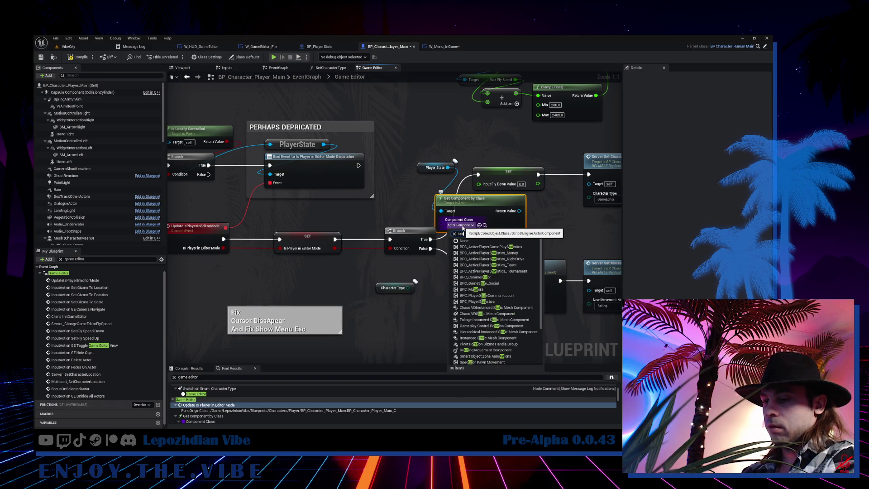
{"action": "type", "text": "isit"}
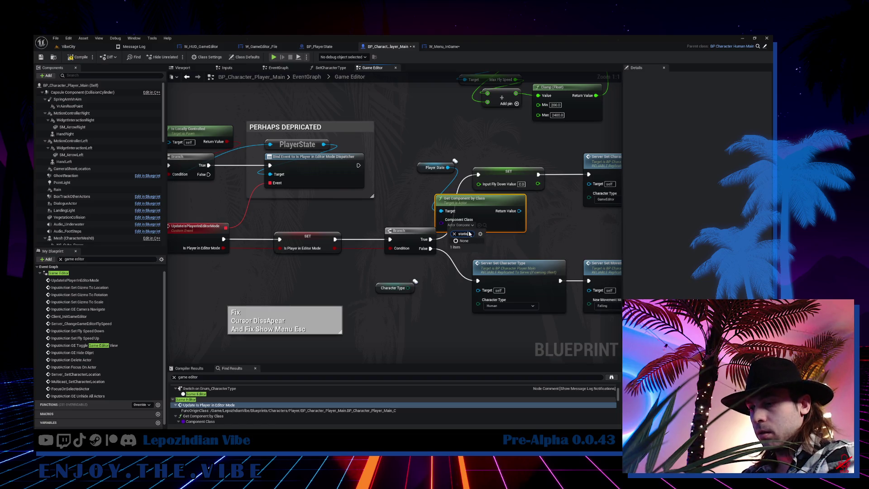
{"action": "key", "text": "BackSpace"}
{"action": "key", "text": "BackSpace"}
{"action": "type", "text": "ti"}
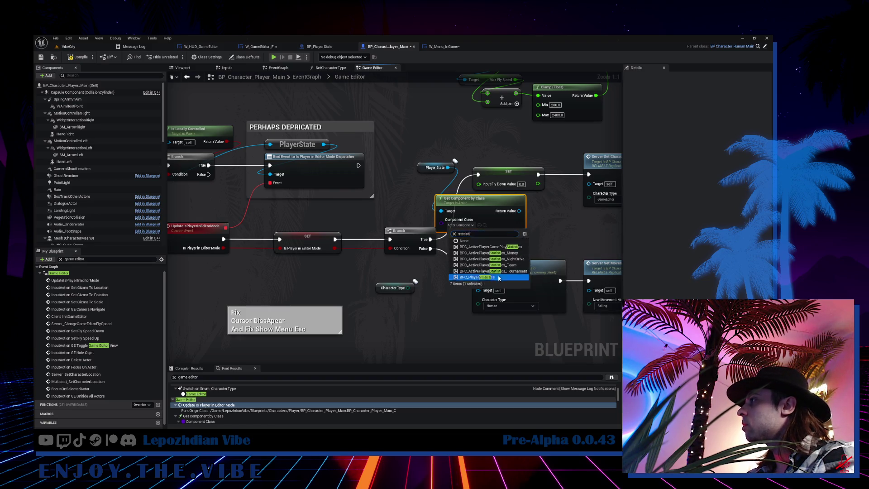
{"action": "left_click", "coordinate": [500, 278]}
{"action": "left_click_drag", "start_coordinate": [457, 199], "coordinate": [275, 279]}
Copy the Character Type node into the BPC_PlayerStatistics component's graph
{"action": "left_click", "coordinate": [393, 288]}
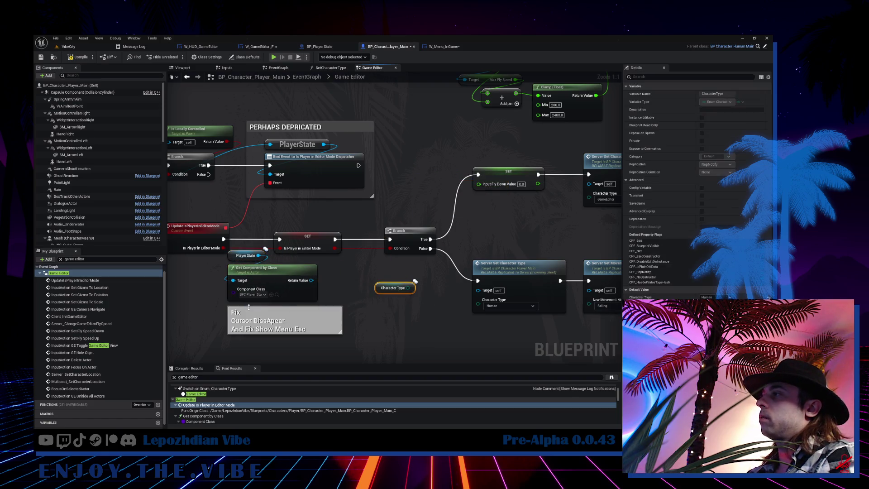
{"action": "left_click", "coordinate": [277, 295]}
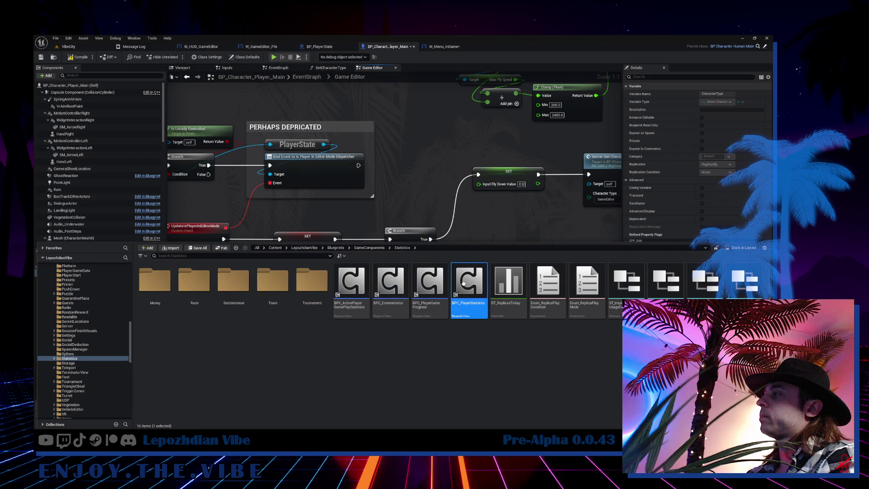
{"action": "double_click", "coordinate": [463, 283]}
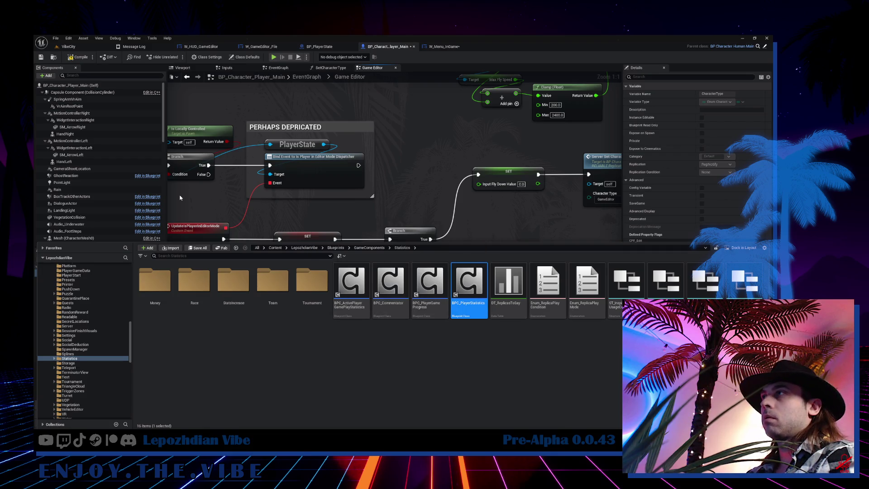
{"action": "key", "text": "ctrl+v"}
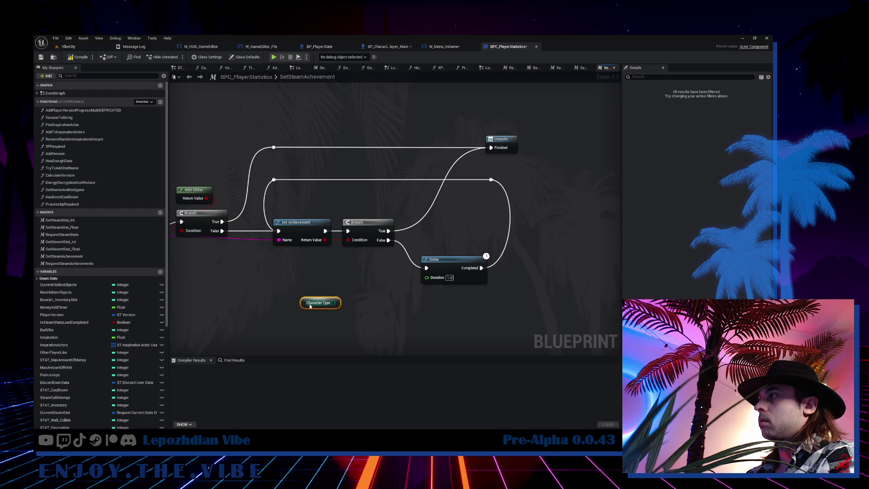
Turn the pasted node into a CharacterType variable and delete the leftover getter node
{"action": "mouse_move", "coordinate": [334, 303]}
{"action": "left_mouse_down"}
{"action": "mouse_move", "coordinate": [368, 310]}
{"action": "mouse_move", "coordinate": [360, 308]}
{"action": "left_mouse_up"}
{"action": "left_click", "coordinate": [336, 313]}
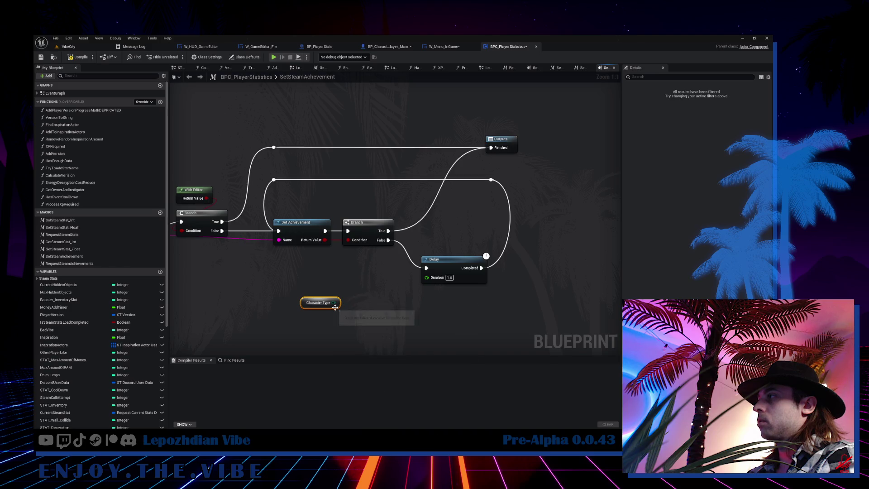
{"action": "right_click", "coordinate": [336, 307]}
{"action": "left_click", "coordinate": [358, 320]}
{"action": "key", "text": "Delete"}
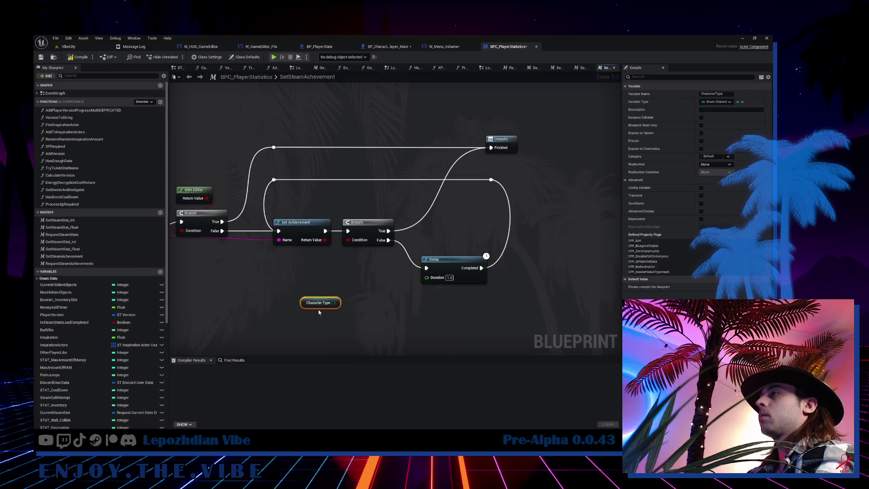
{"action": "scroll", "coordinate": [104, 350], "scroll_direction": "down", "scroll_amount": 2}
{"action": "scroll", "coordinate": [104, 349], "scroll_direction": "down", "scroll_amount": 3}
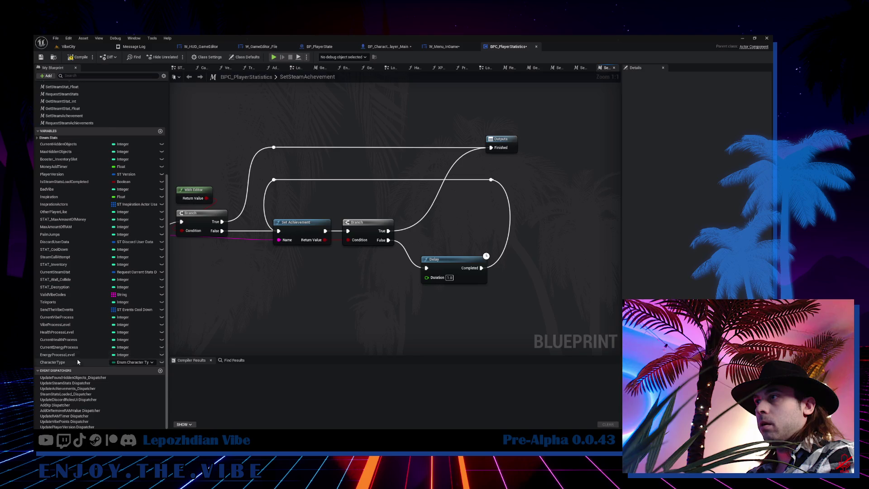